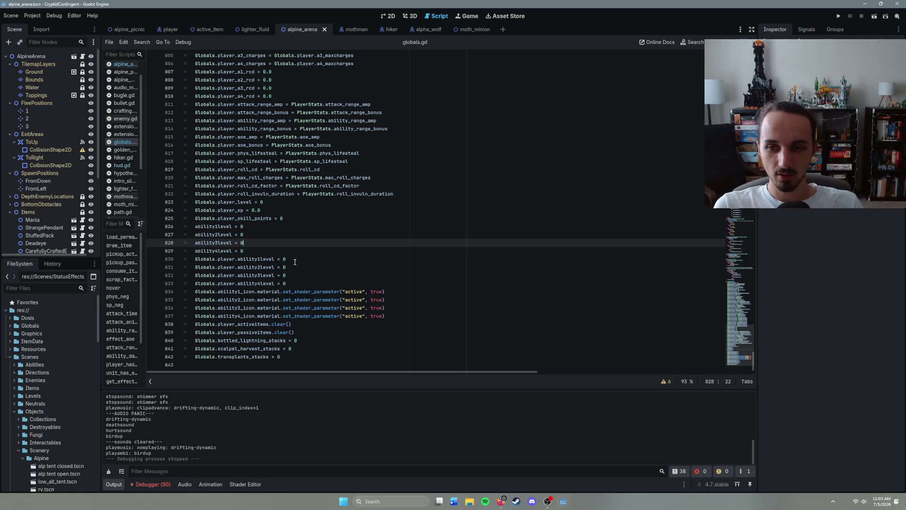
- Inspect the ability level and player XP reset lines around lines 823–832 of globals.gd
click(264, 259)
click(261, 251)
click(259, 242)
click(257, 235)
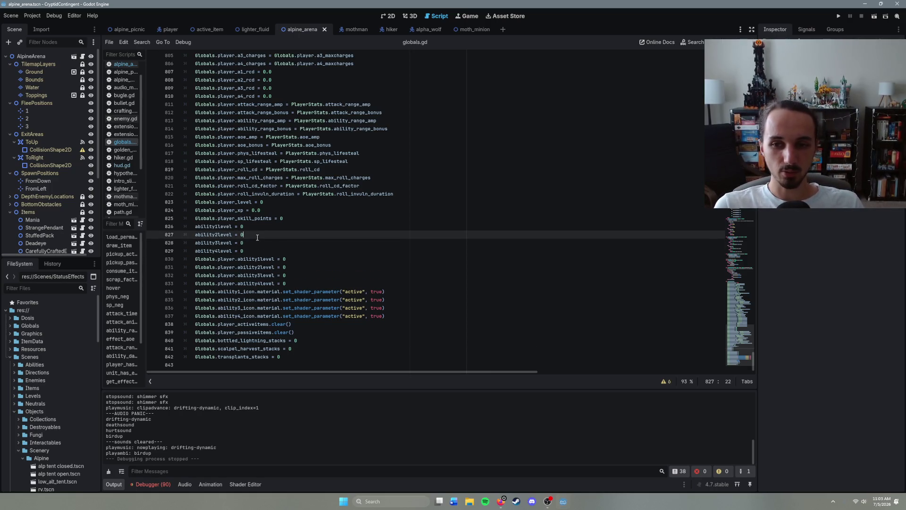
click(255, 226)
click(273, 243)
click(292, 259)
click(307, 267)
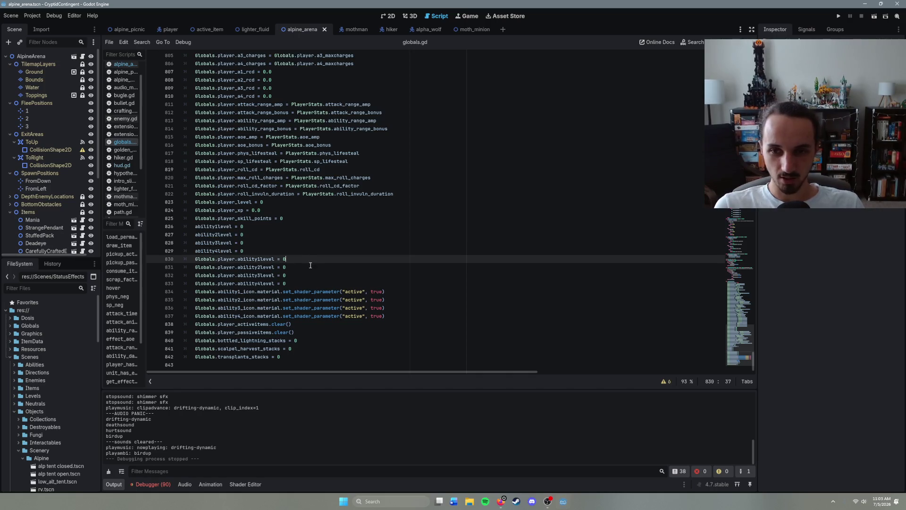
click(309, 275)
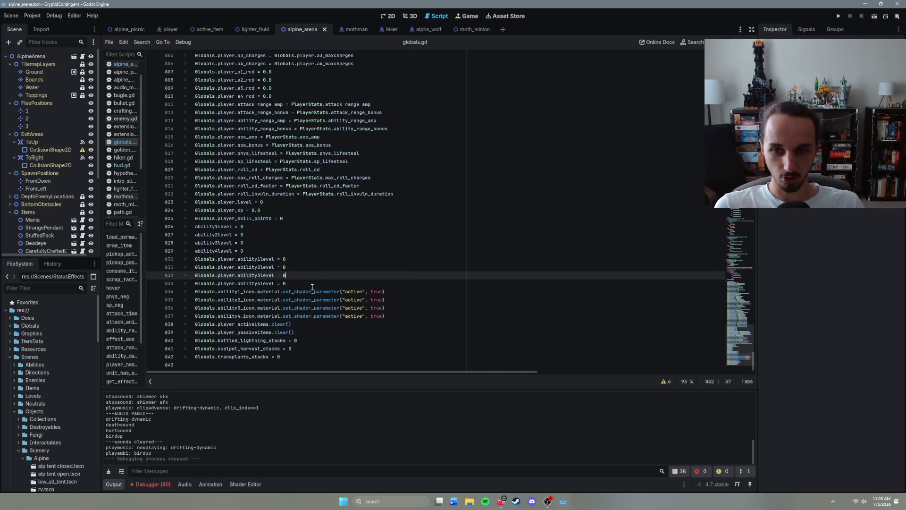
click(302, 252)
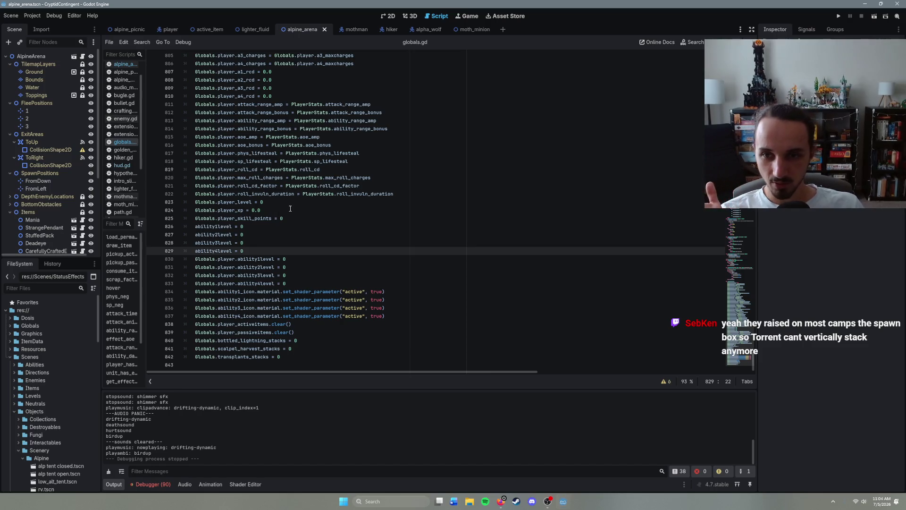
click(273, 210)
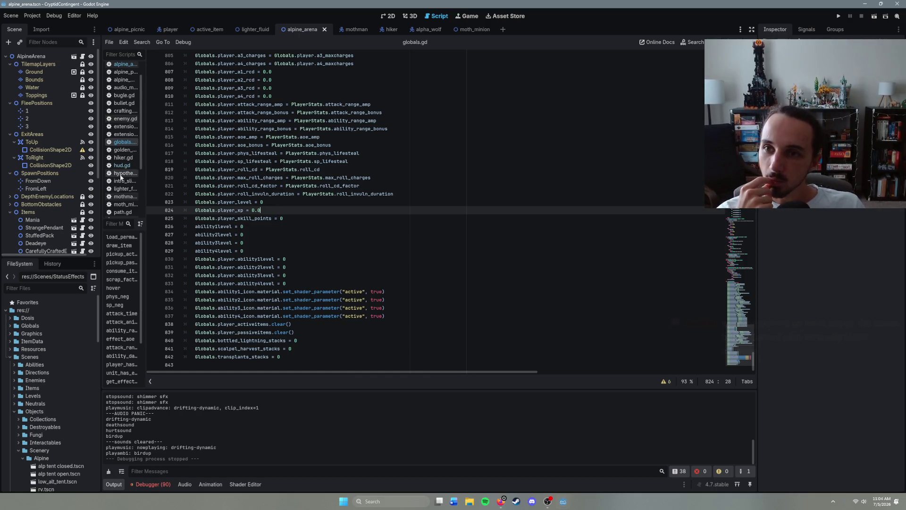
scroll(128, 144, up, 1)
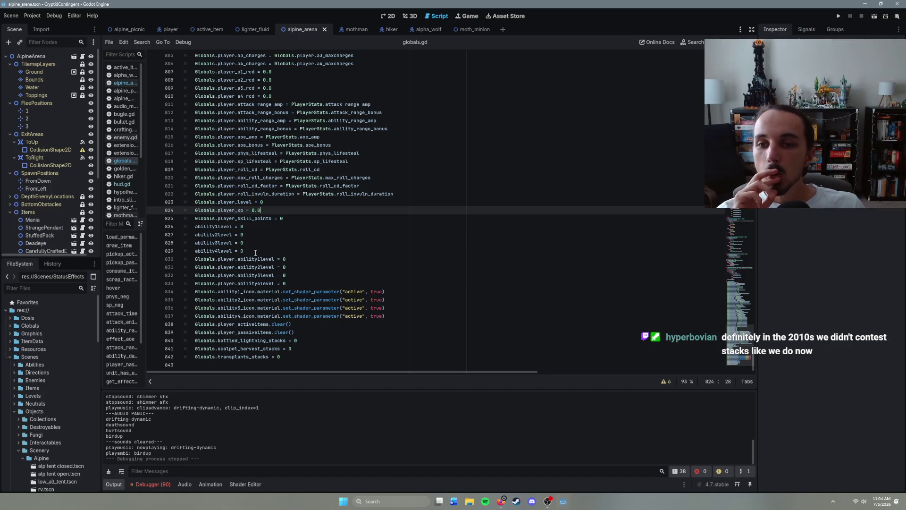
scroll(255, 252, up, 2)
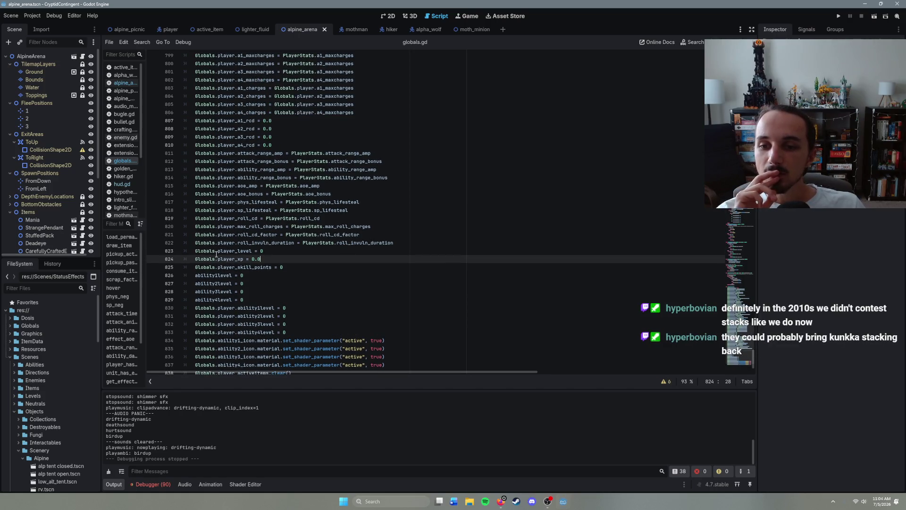
- Rewrite line 823 to read Globals.player.level = 0
click(217, 251)
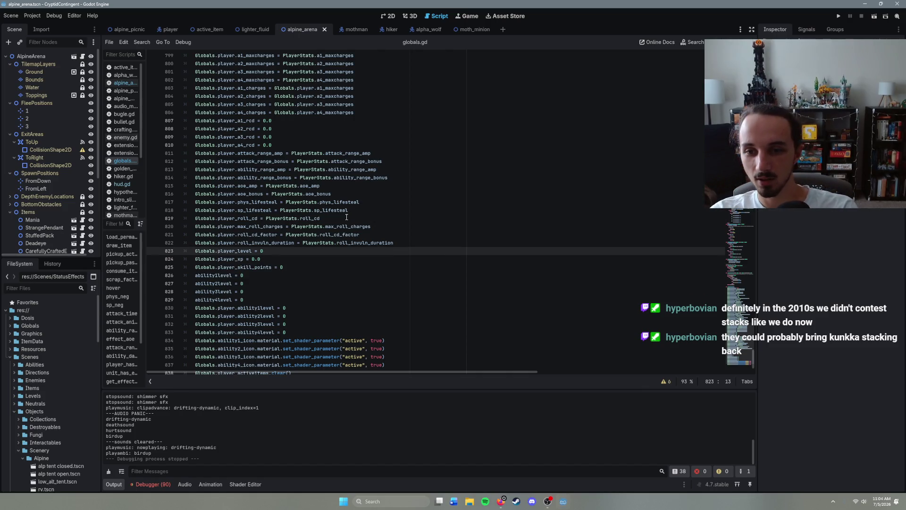
text(player.)
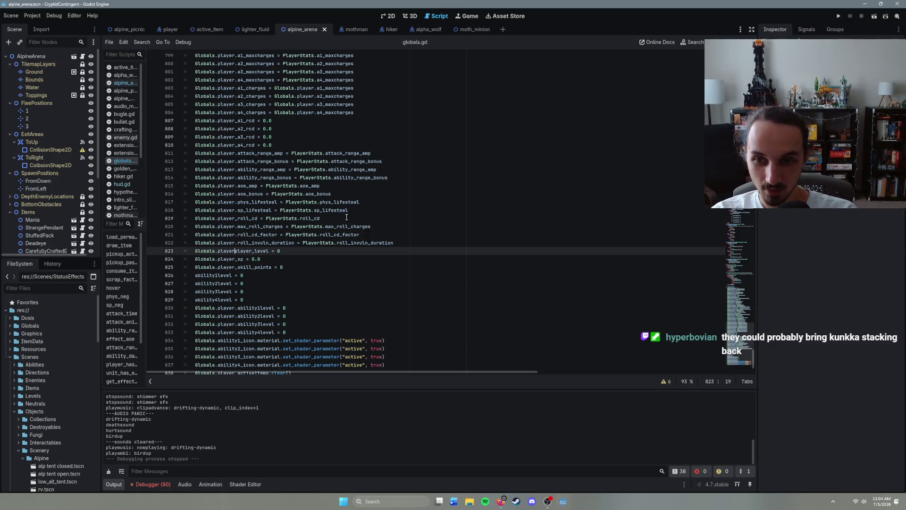
key(Right)
key(Right)
key(Right)
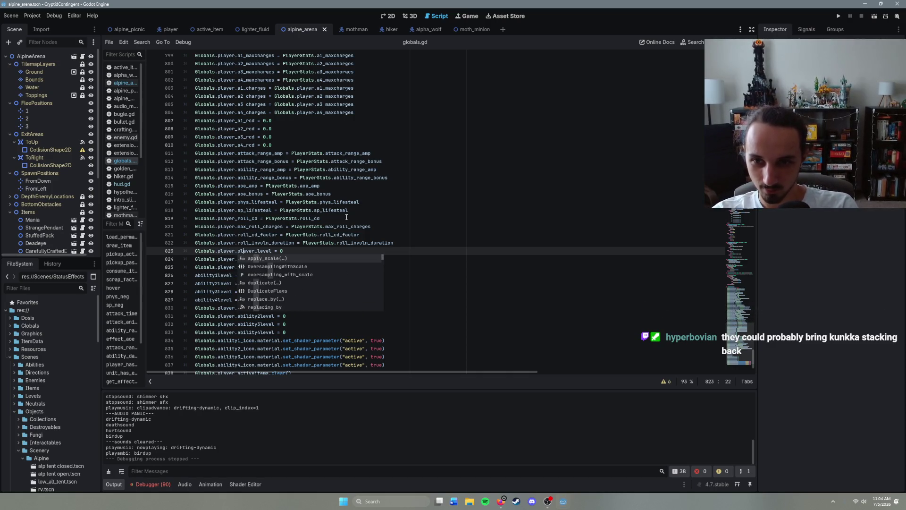
key(BackSpace)
key(BackSpace)
key(BackSpace)
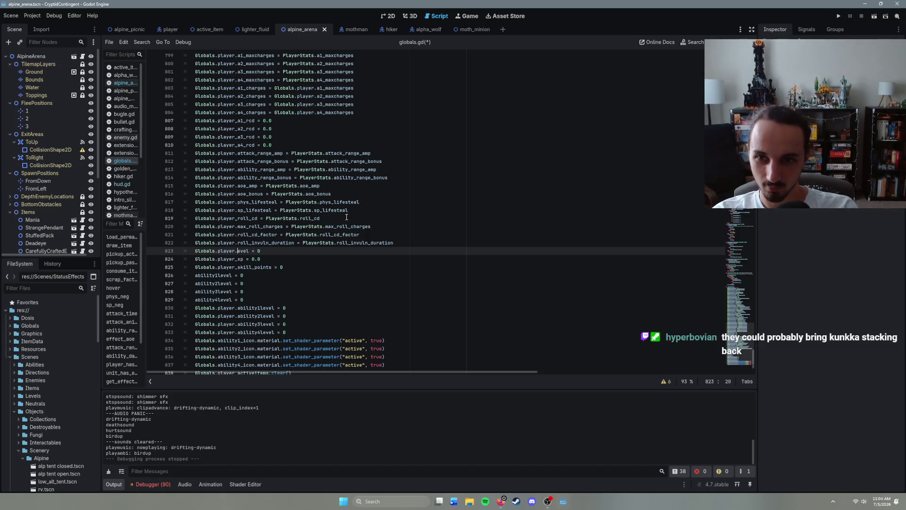
text(l)
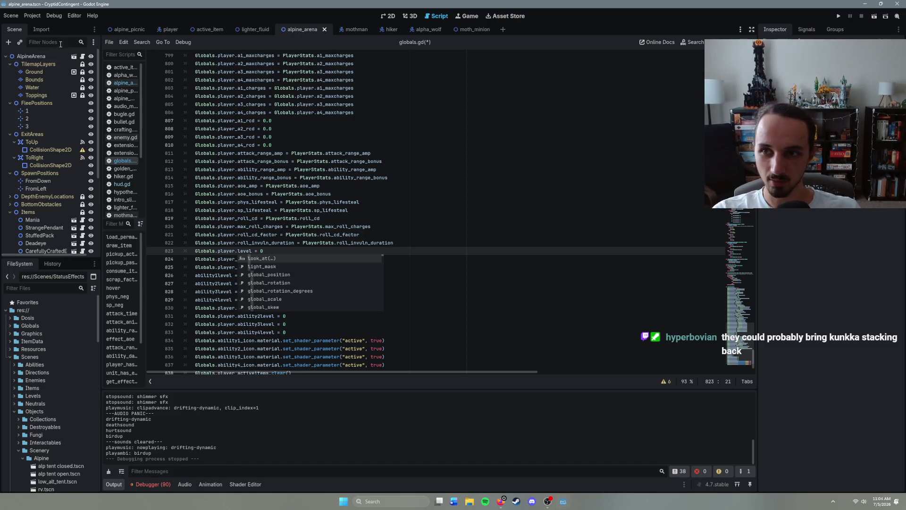
click(166, 32)
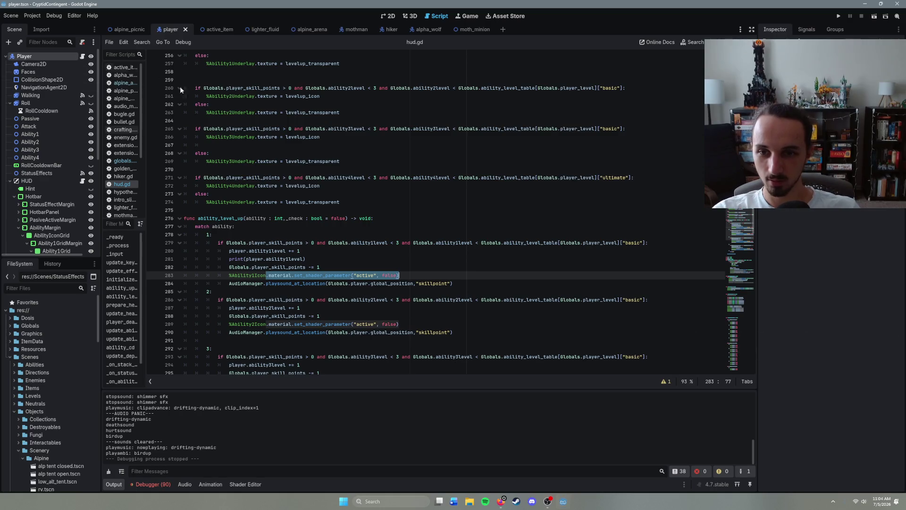
- Search hud.gd for 'level' and step through each match
key(ctrl+f)
text(level)
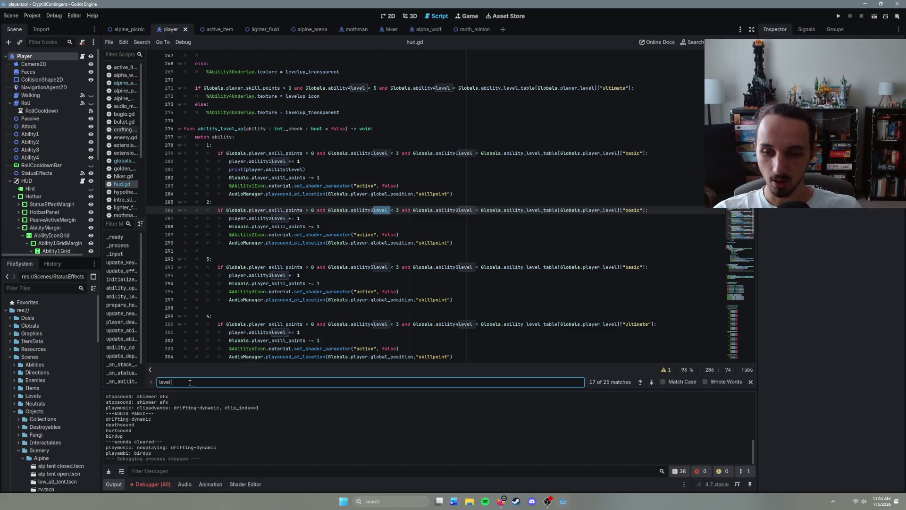
click(651, 382)
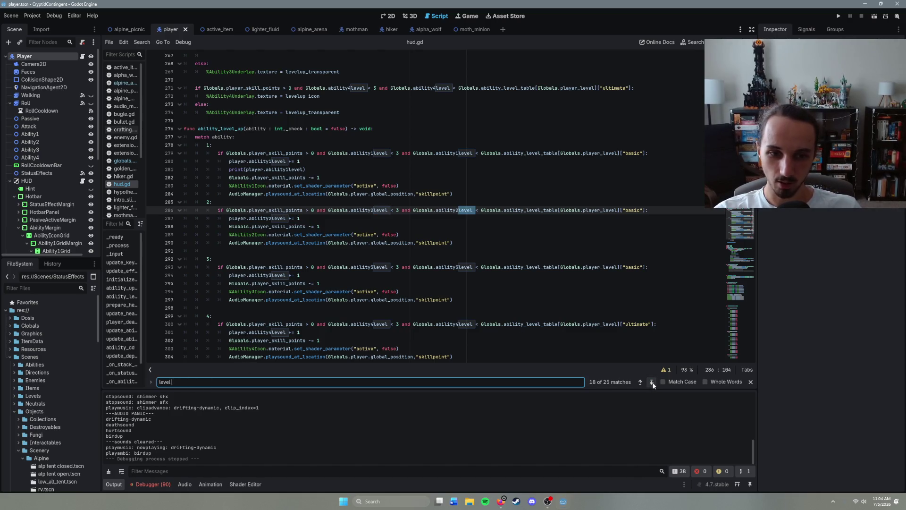
click(651, 381)
click(651, 382)
click(651, 382)
click(651, 382)
click(652, 382)
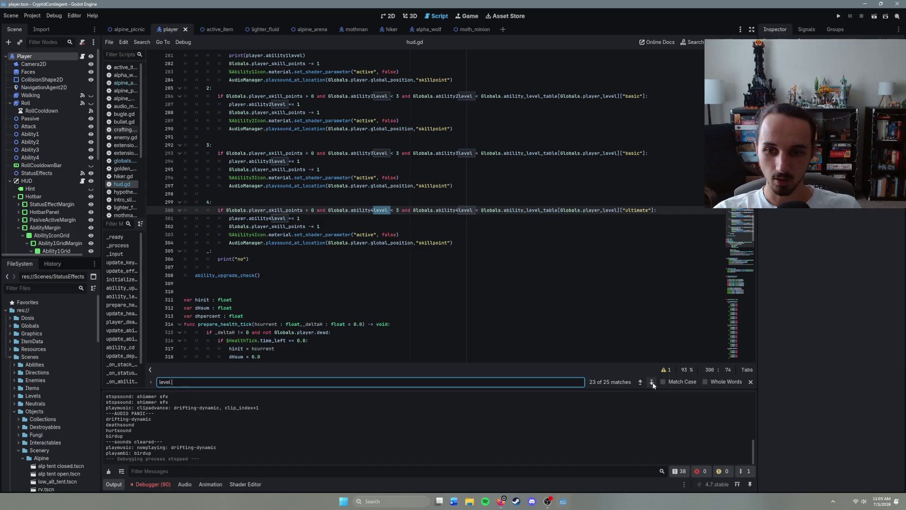
click(652, 382)
click(652, 382)
click(652, 382)
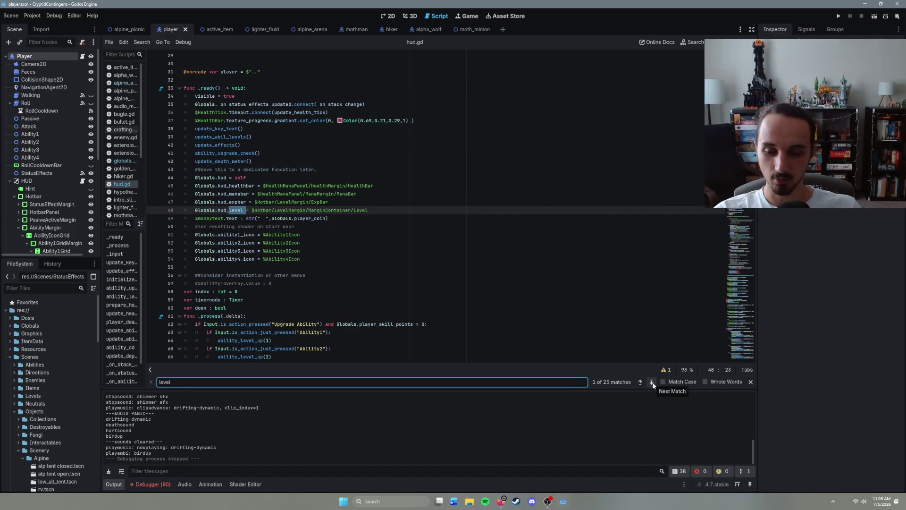
click(651, 382)
click(651, 381)
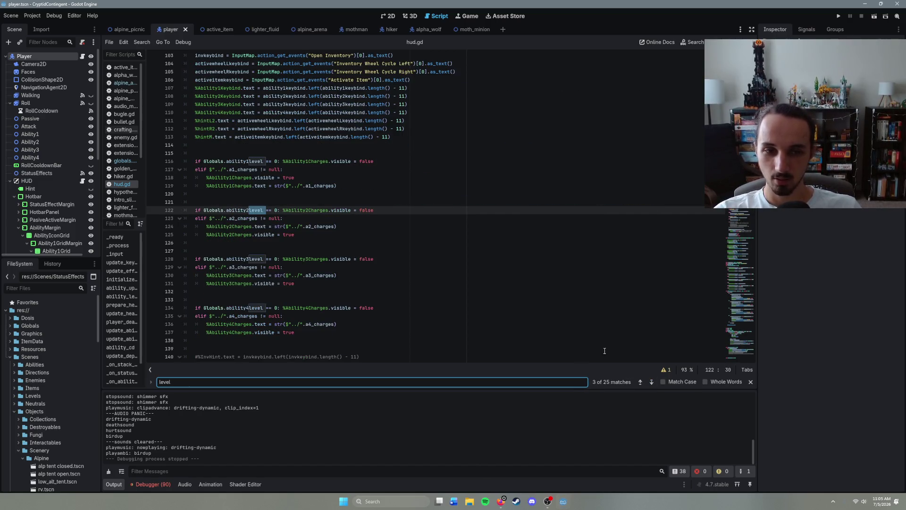
- Close the search and scroll to the HUD keybind, cooldown and level-up variable declarations
key(Escape)
scroll(561, 316, up, 8)
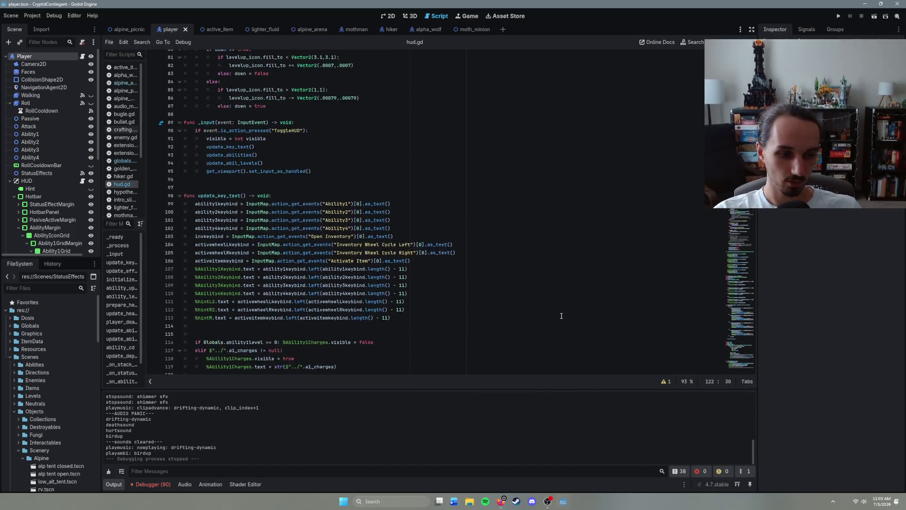
scroll(560, 316, up, 6)
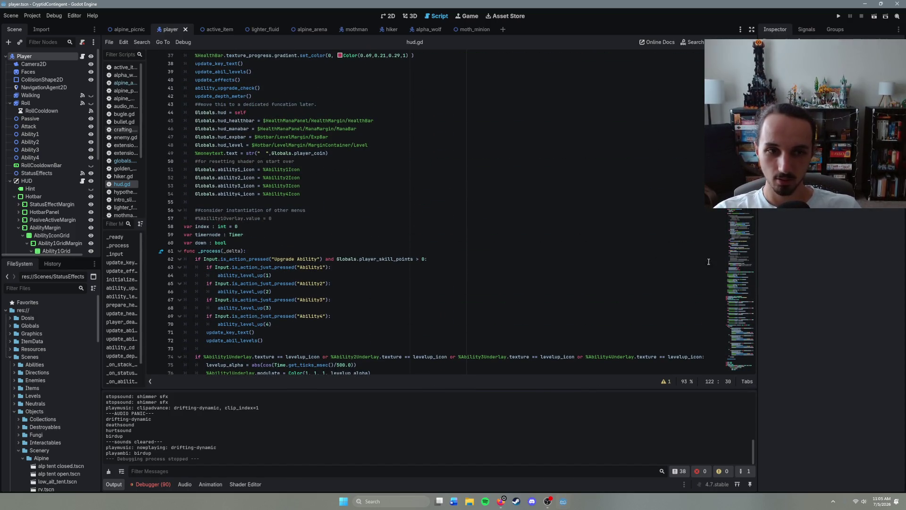
scroll(497, 307, up, 8)
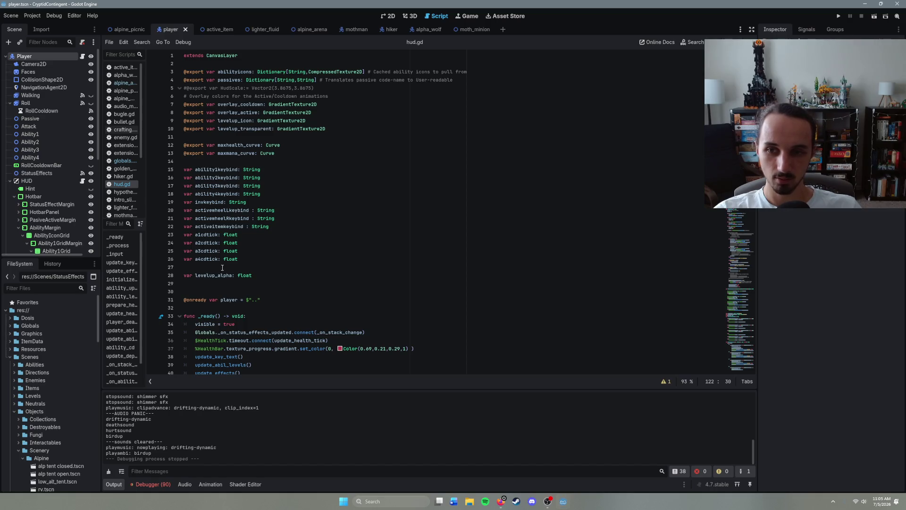
scroll(217, 245, down, 2)
scroll(217, 239, up, 2)
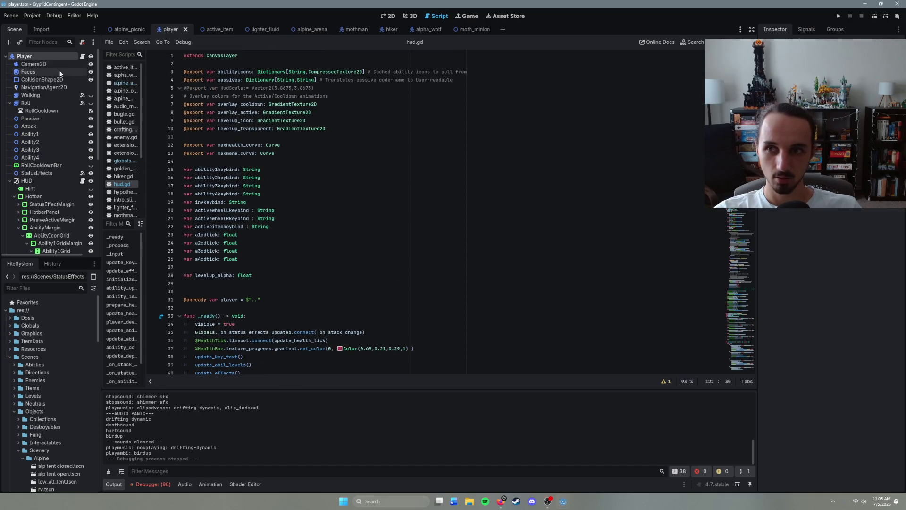
- Open player.gd and move up through its lower lines 485–465
click(82, 57)
scroll(269, 284, up, 15)
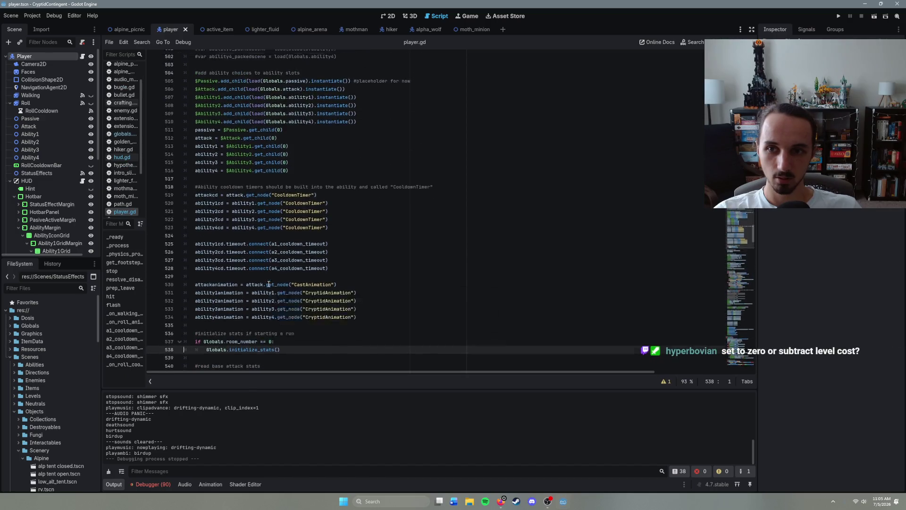
click(260, 181)
scroll(260, 181, up, 4)
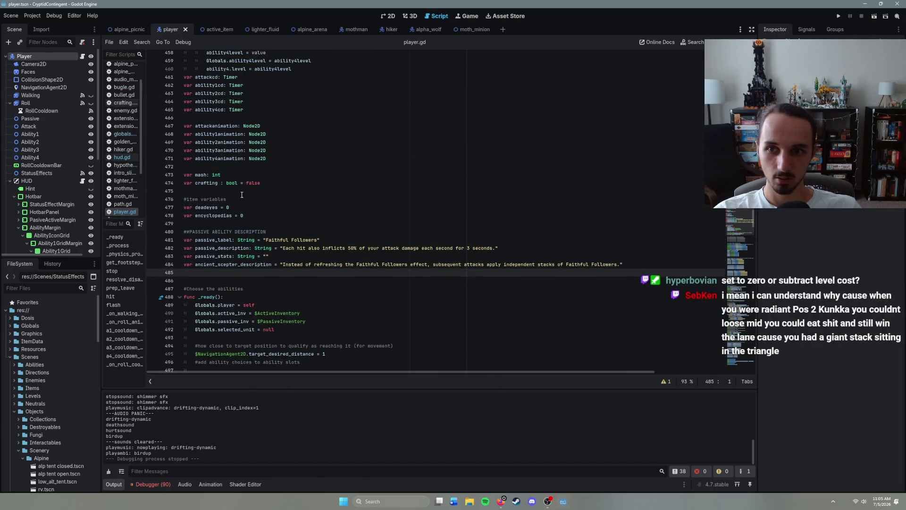
click(264, 215)
scroll(263, 228, up, 3)
scroll(264, 228, up, 1)
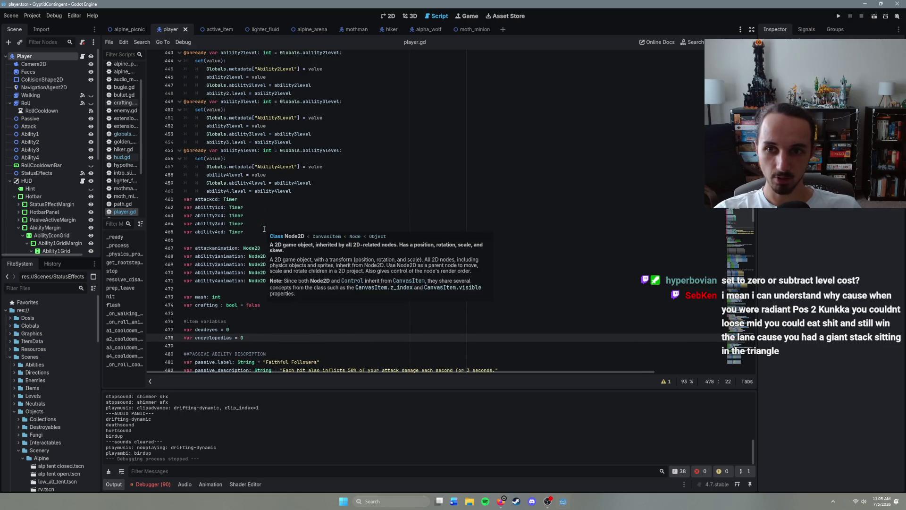
click(264, 230)
- Scroll up to the roll_invuln_duration and xp setters and place the caret in the xp setter
scroll(262, 233, up, 4)
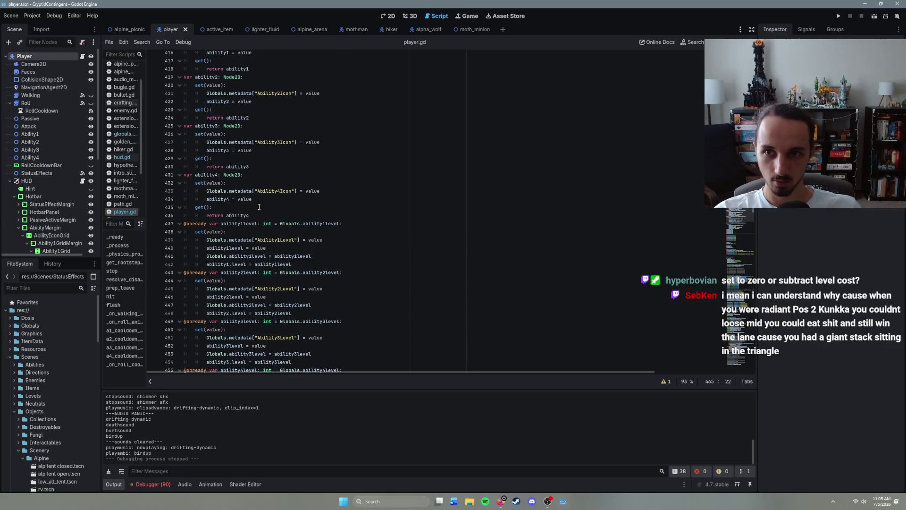
scroll(260, 221, up, 12)
scroll(258, 195, up, 9)
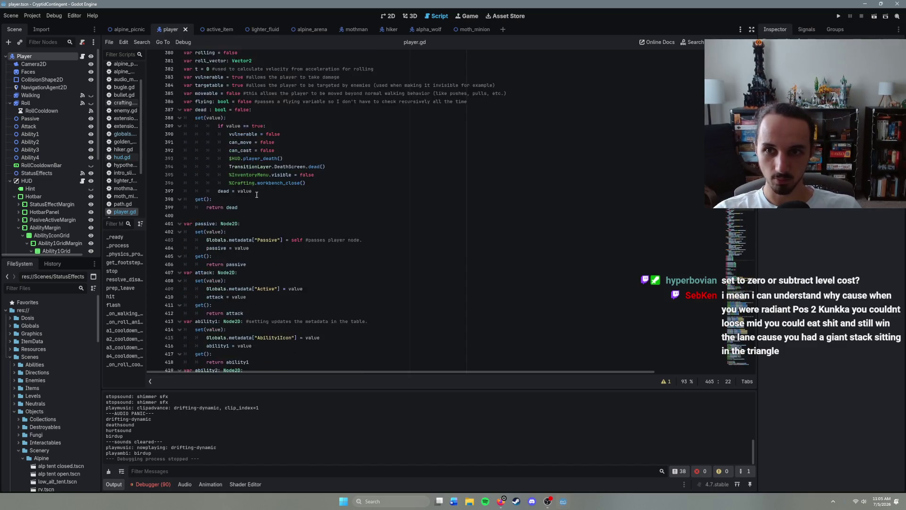
scroll(253, 181, up, 2)
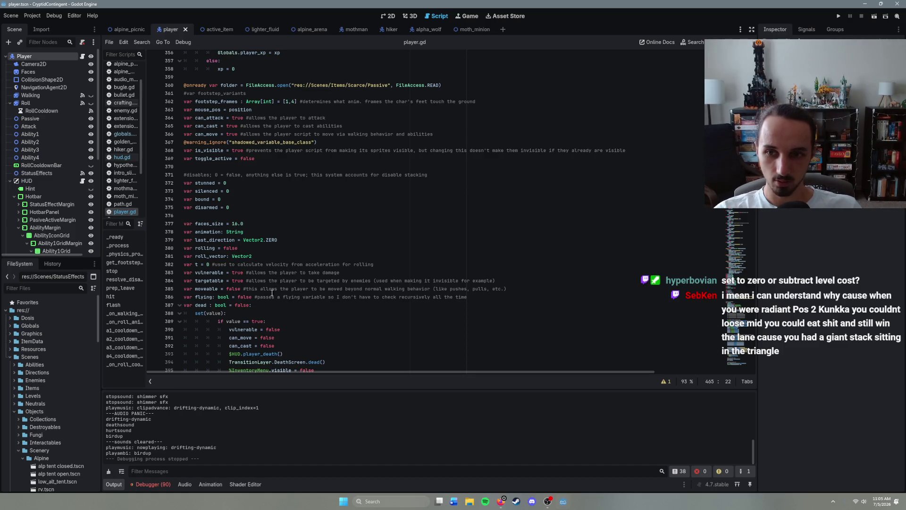
scroll(271, 293, up, 7)
click(230, 183)
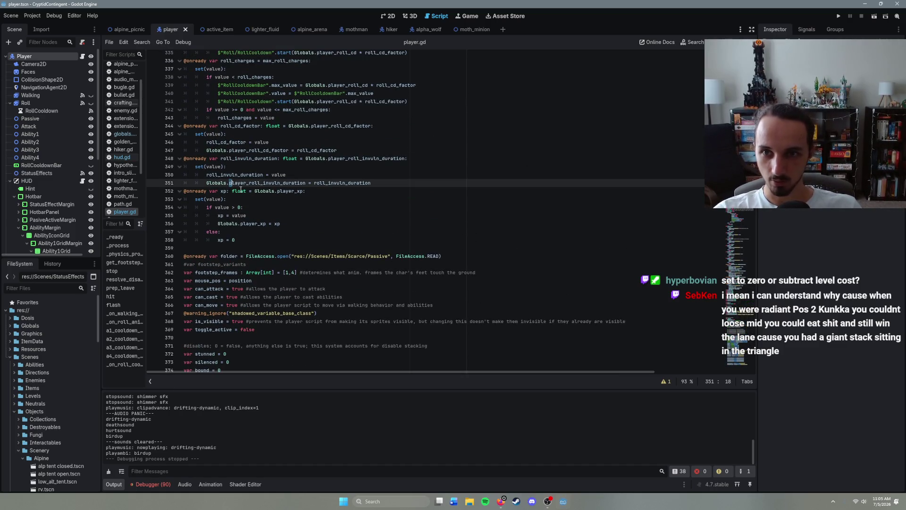
click(241, 198)
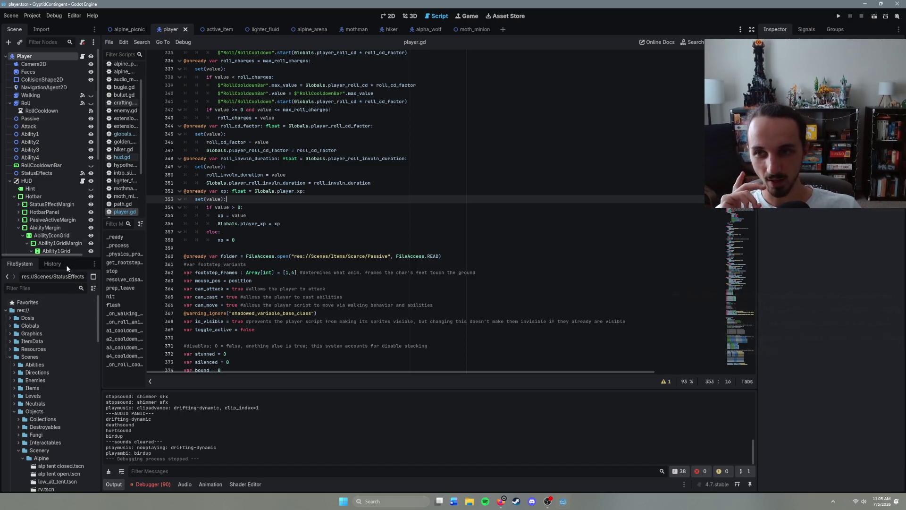
- In globals.gd, retype the underscore in player_level on line 823 using autocomplete
scroll(126, 158, up, 2)
click(126, 160)
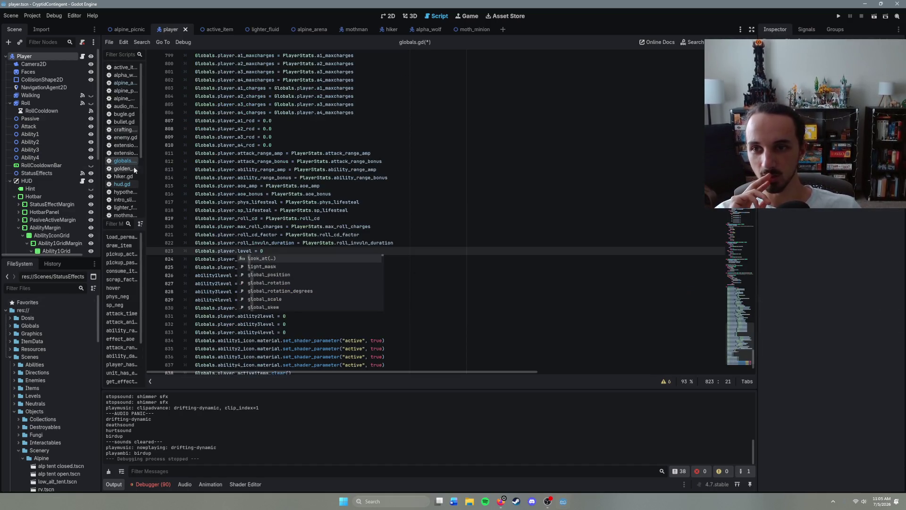
click(236, 251)
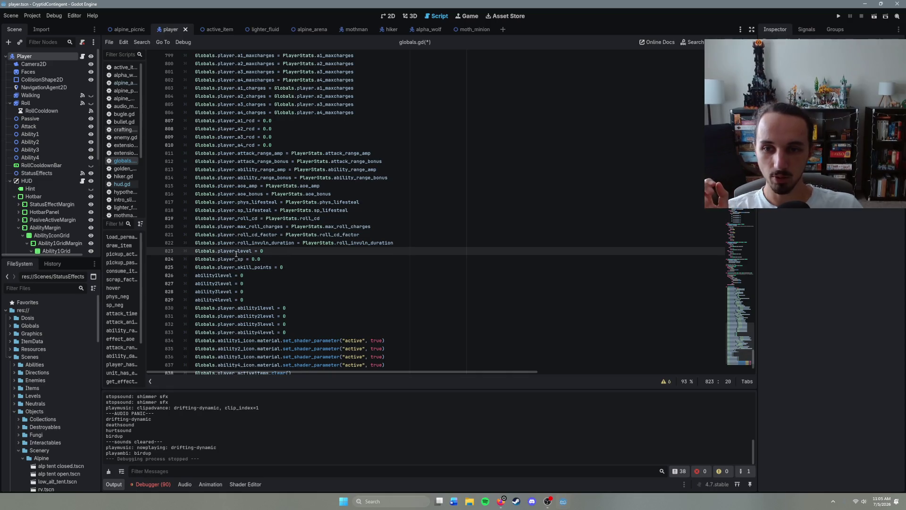
key(BackSpace)
text(_)
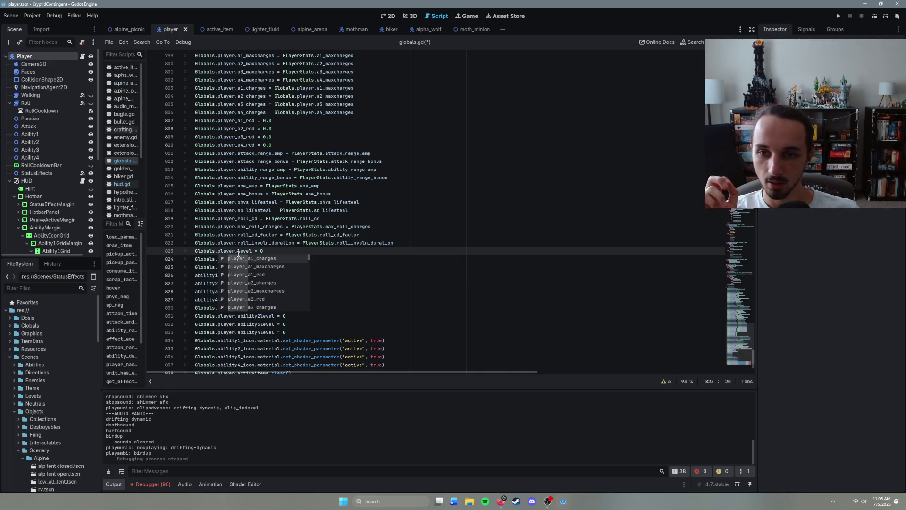
key(End)
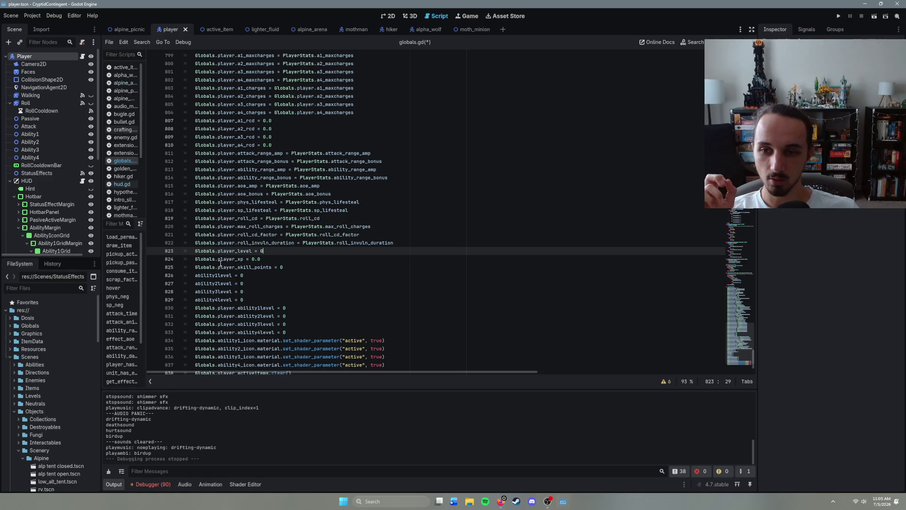
- Change line 824 to Globals.player.xp = 0.0 and check the skill points reset line
click(234, 259)
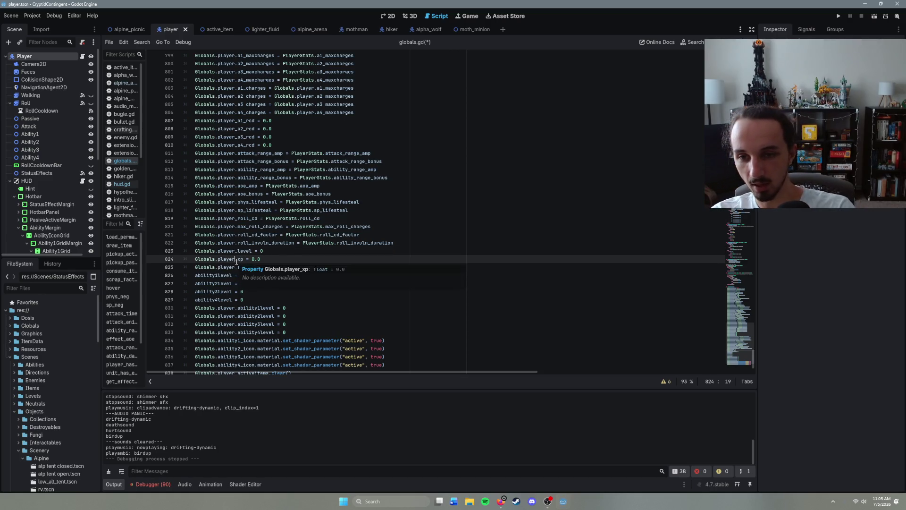
text(.)
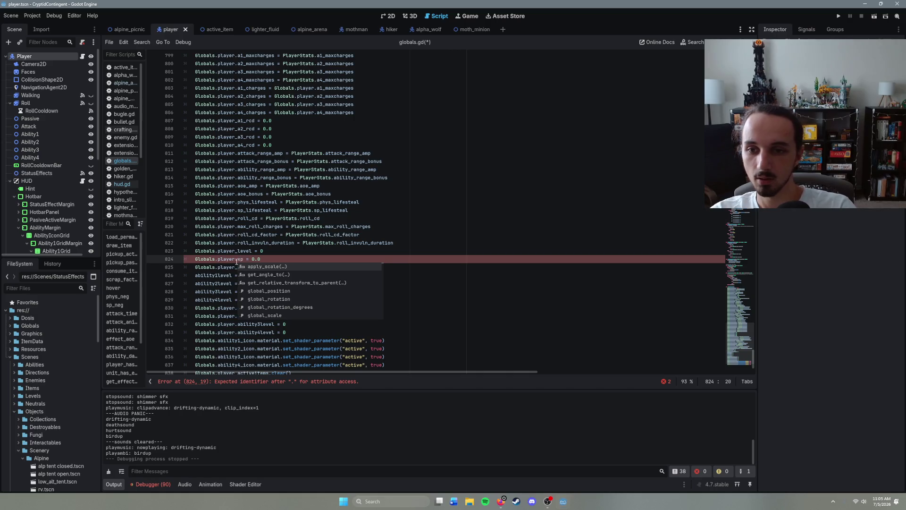
key(End)
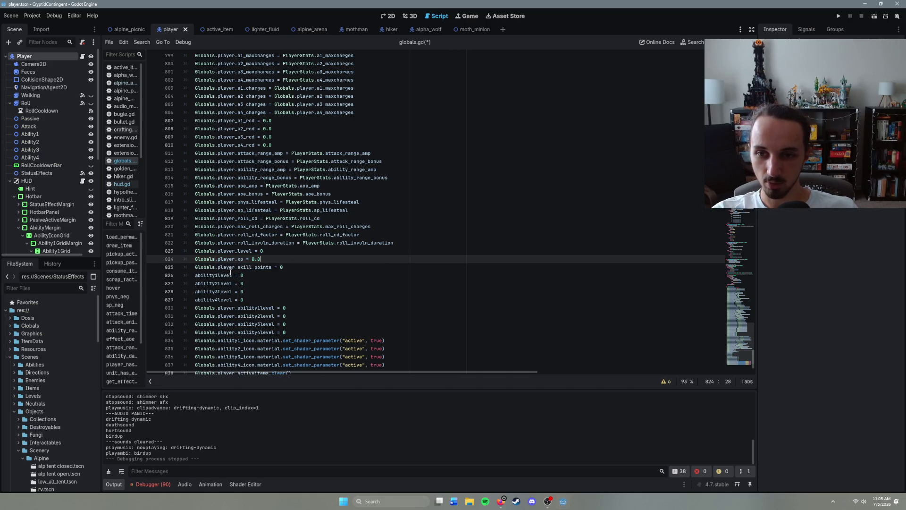
click(217, 268)
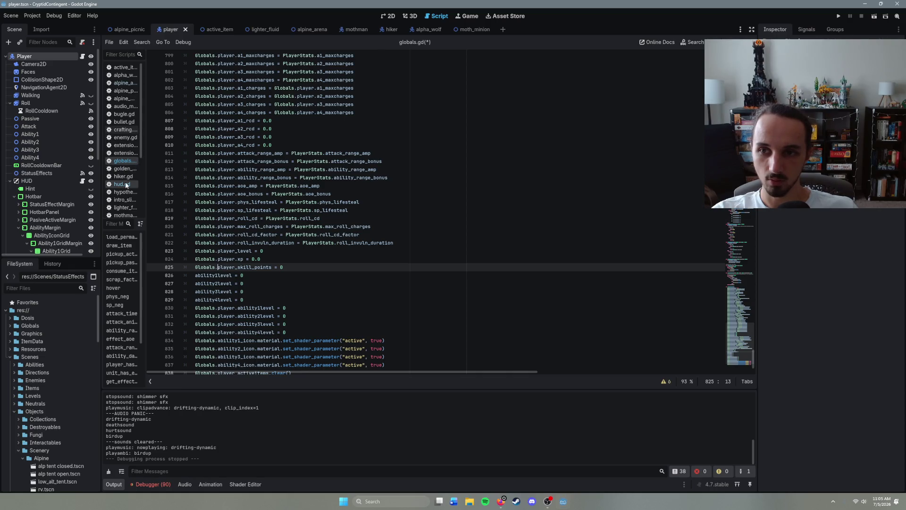
click(80, 57)
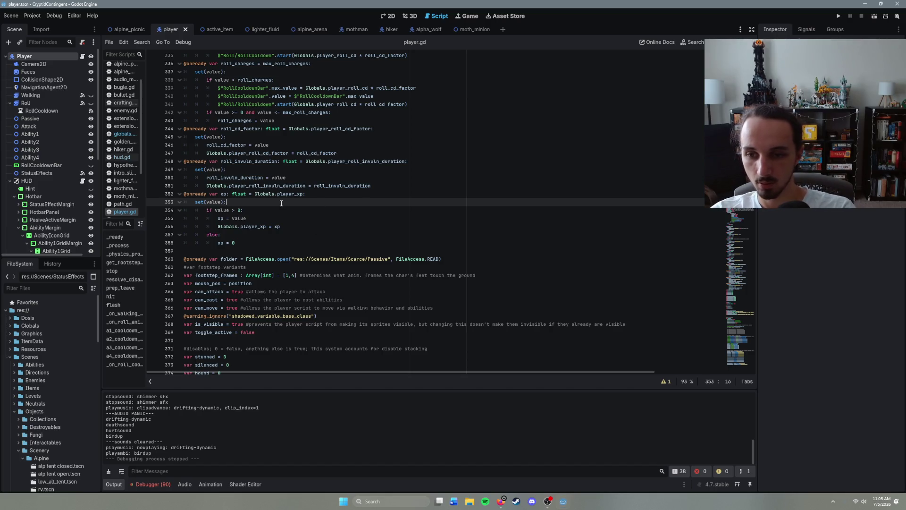
- Search player.gd for skill_points, find no match, and bring up the Windows Start menu
key(ctrl+f)
text(skill_points)
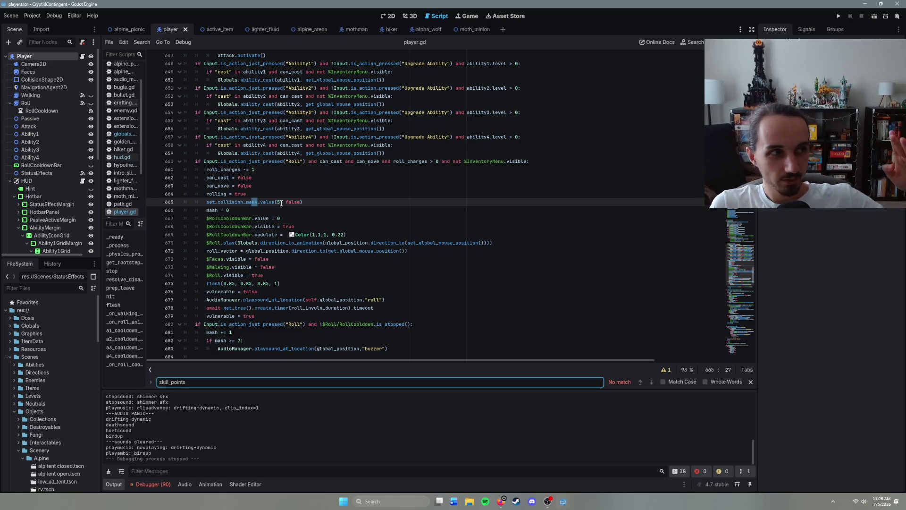
key(super)
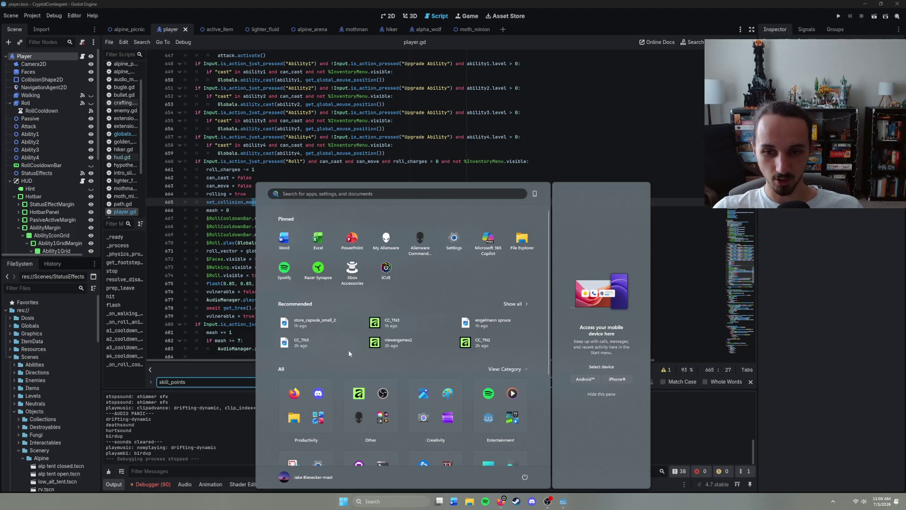
- Launch Microsoft Paint on a blank canvas, then close it to return to player.gd
click(449, 394)
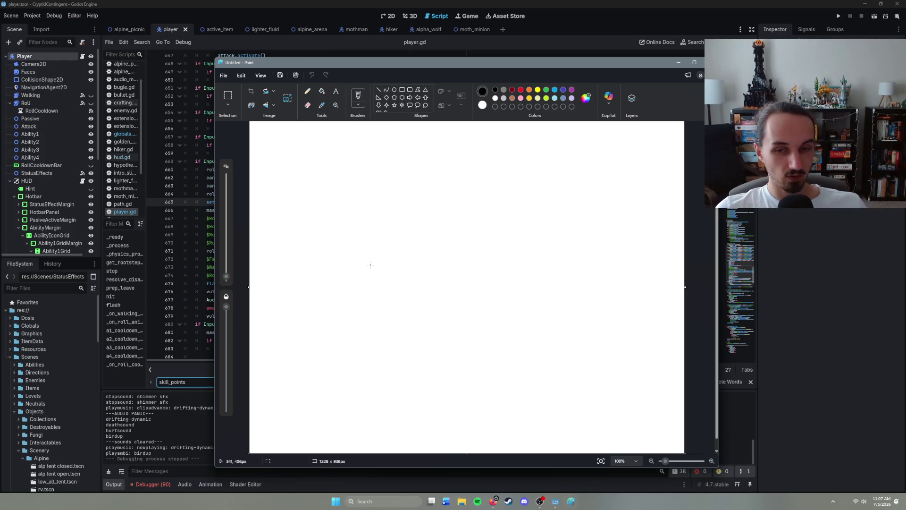
click(710, 62)
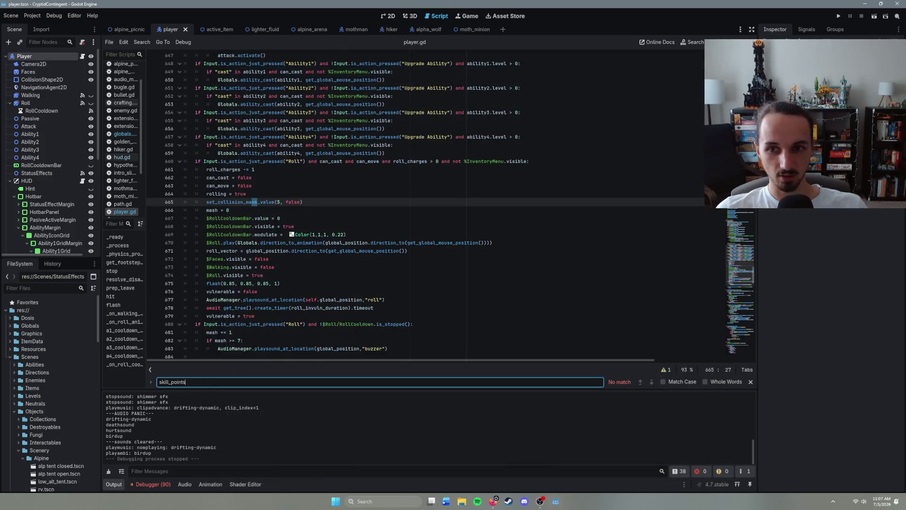
click(313, 204)
scroll(368, 297, down, 6)
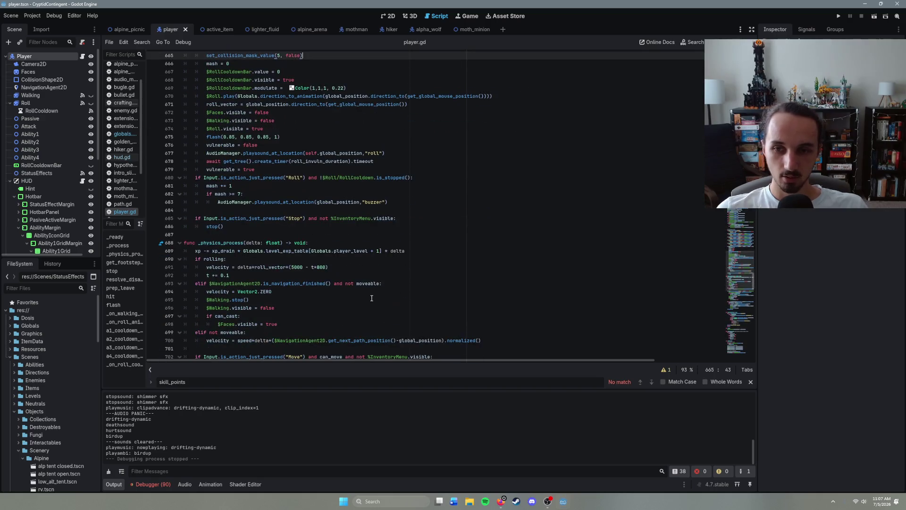
click(373, 300)
key(Down)
key(Down)
scroll(384, 324, down, 1)
scroll(384, 323, down, 5)
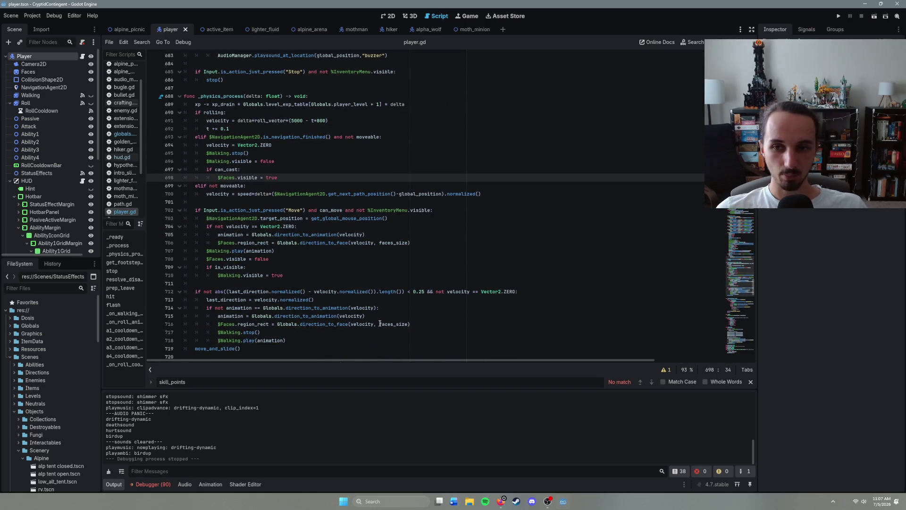
scroll(379, 324, down, 8)
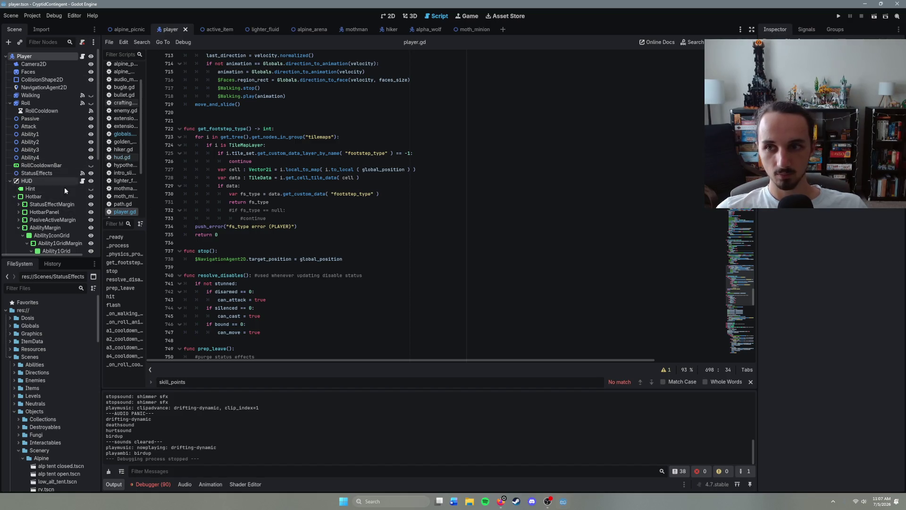
click(122, 134)
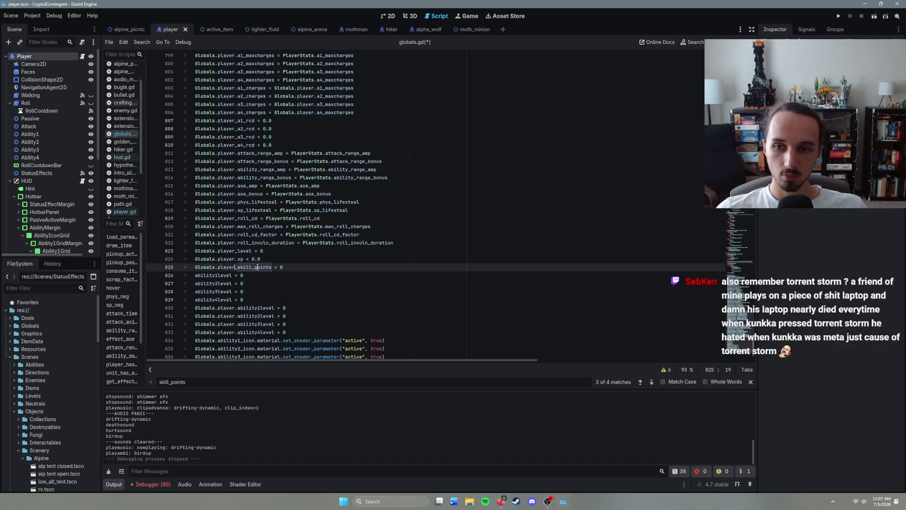
- Save globals.gd after checking lines 824–829, then run the alpine_arena scene with F6
click(265, 259)
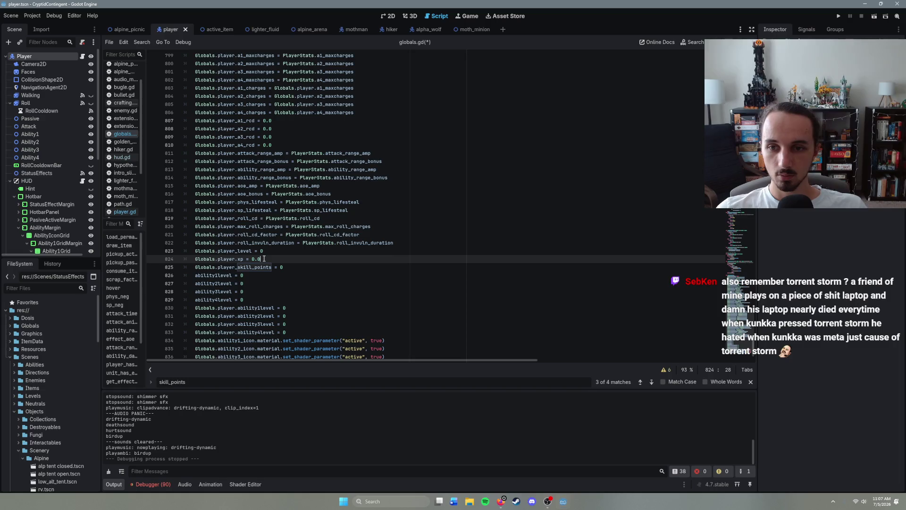
click(267, 283)
click(267, 296)
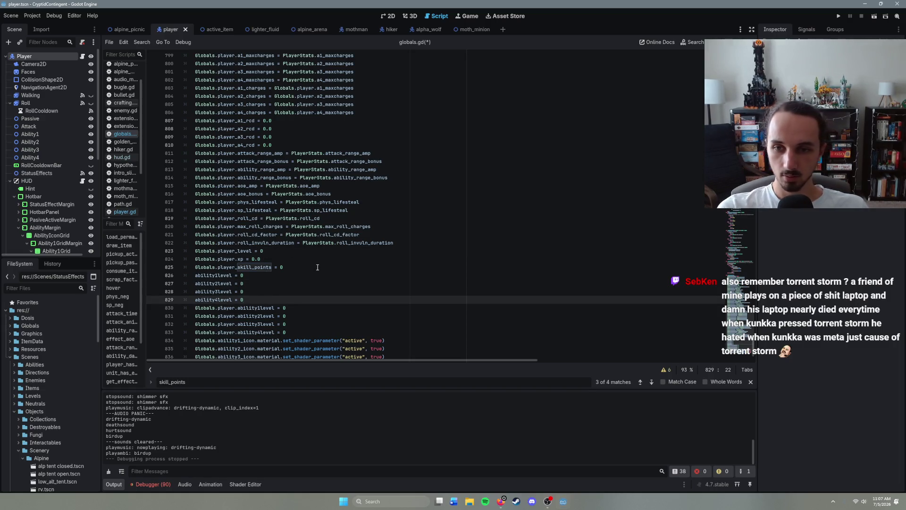
key(ctrl+s)
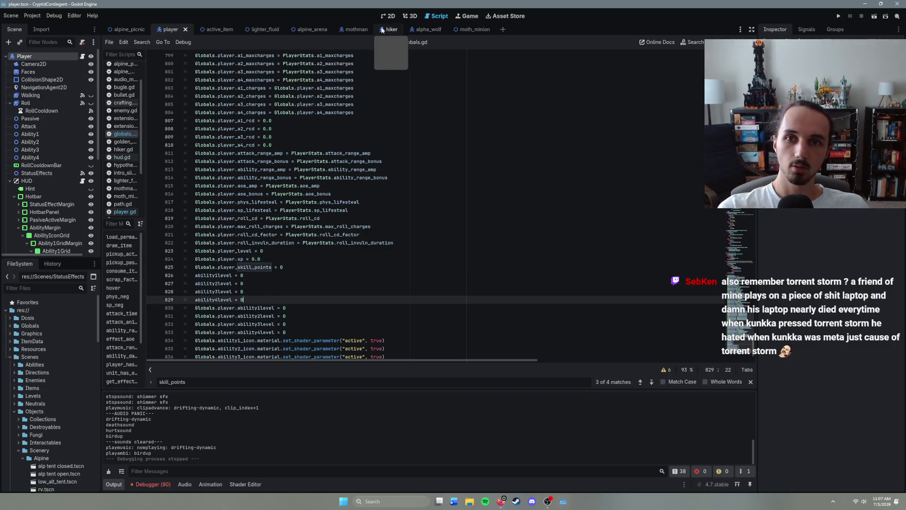
click(310, 29)
key(F6)
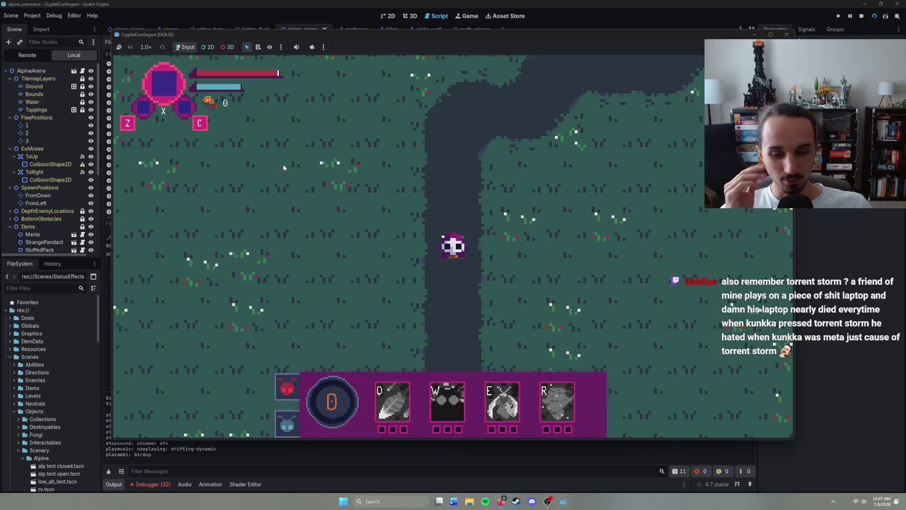
- Walk the character north up the path from the grassy arena into the purple rocky zone
right_click(477, 169)
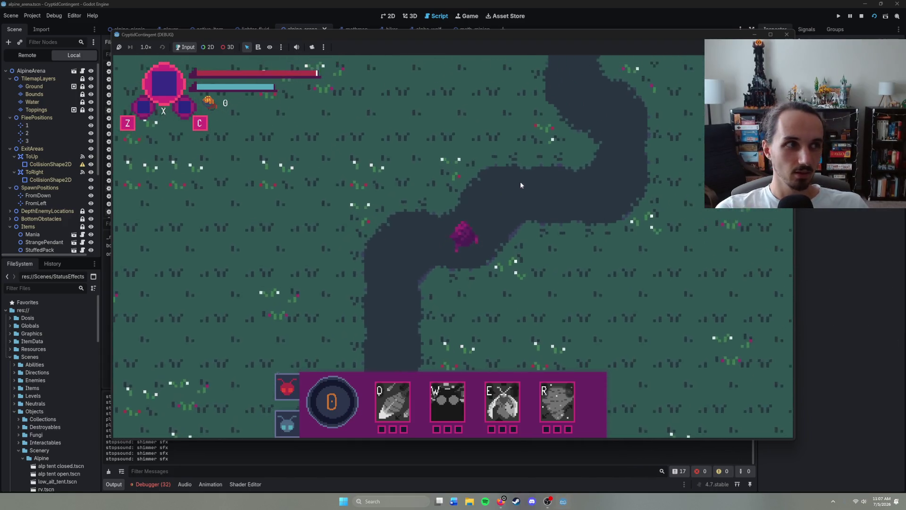
right_click(525, 194)
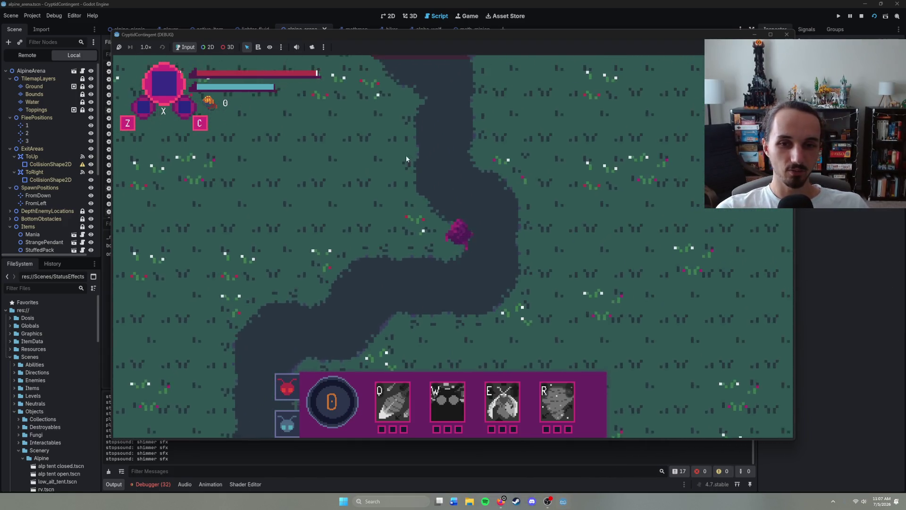
right_click(439, 147)
right_click(425, 145)
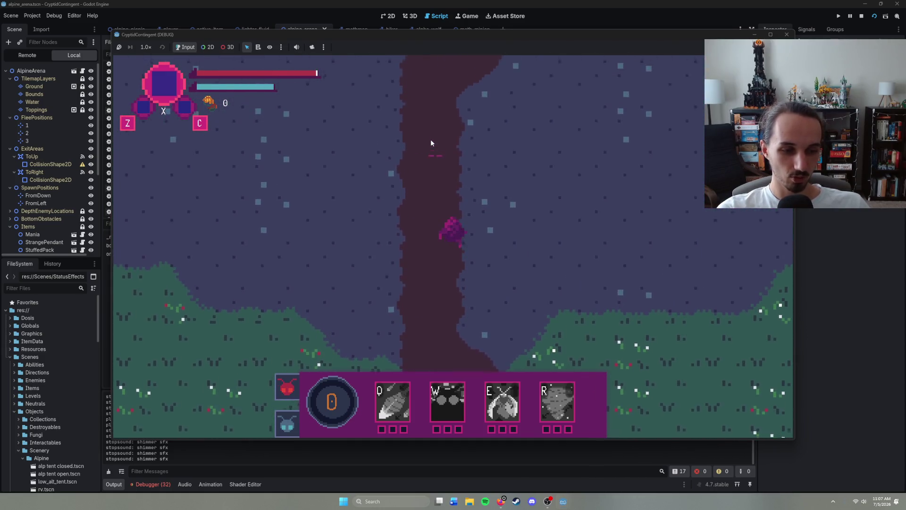
right_click(462, 139)
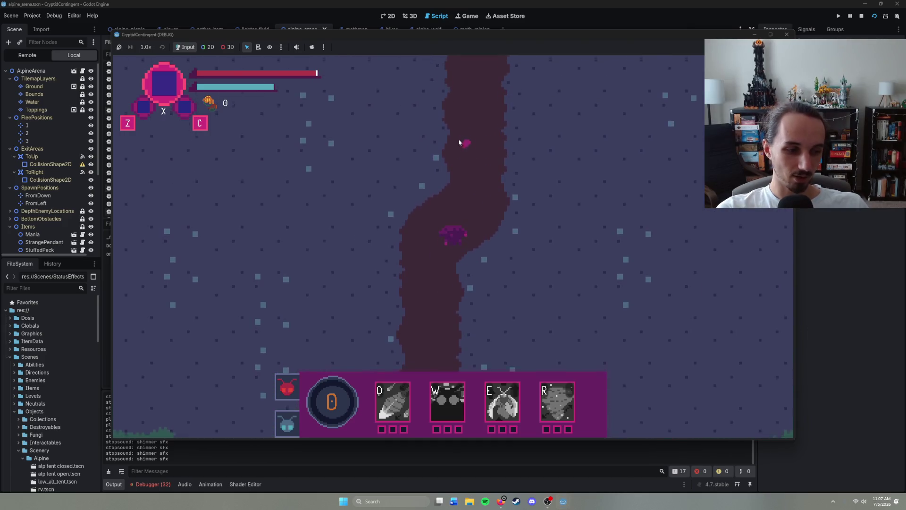
right_click(459, 140)
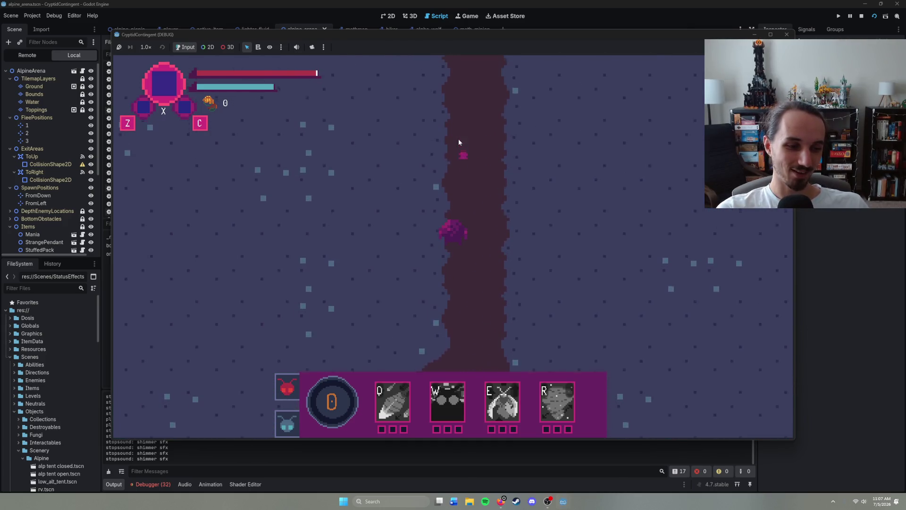
right_click(457, 139)
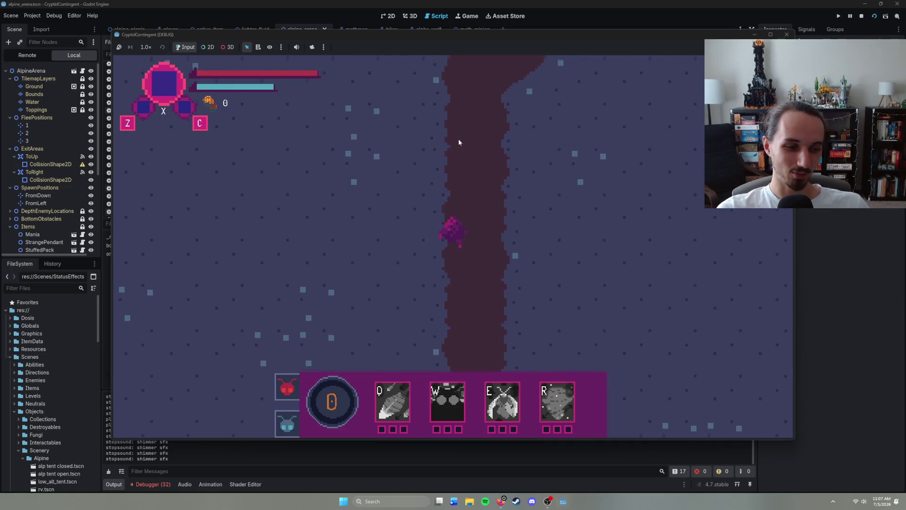
right_click(457, 138)
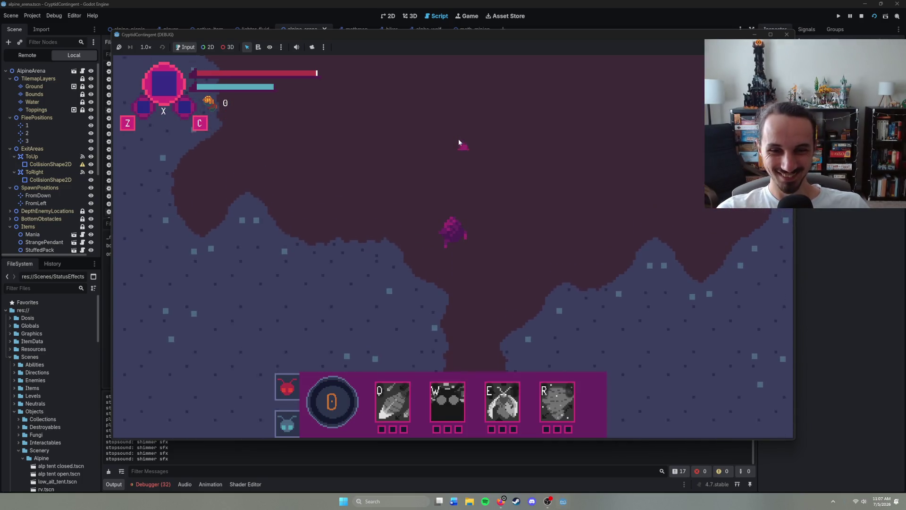
right_click(458, 139)
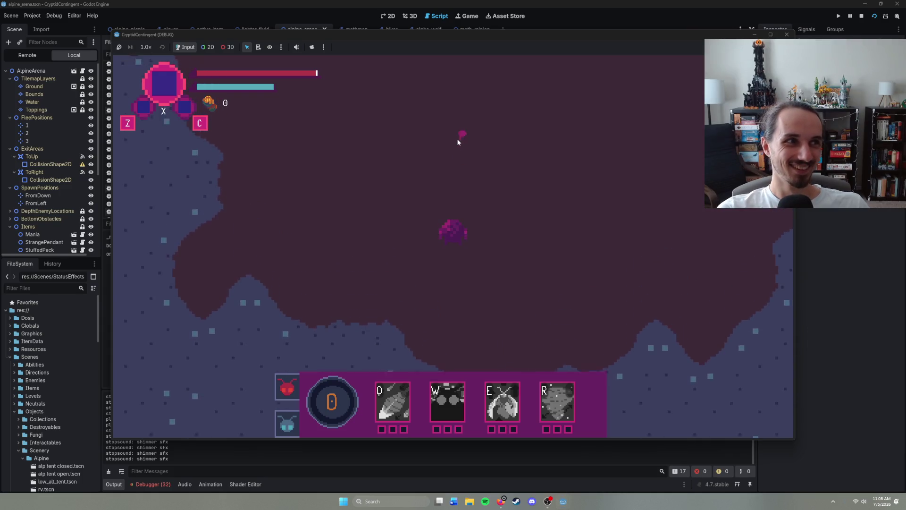
right_click(446, 137)
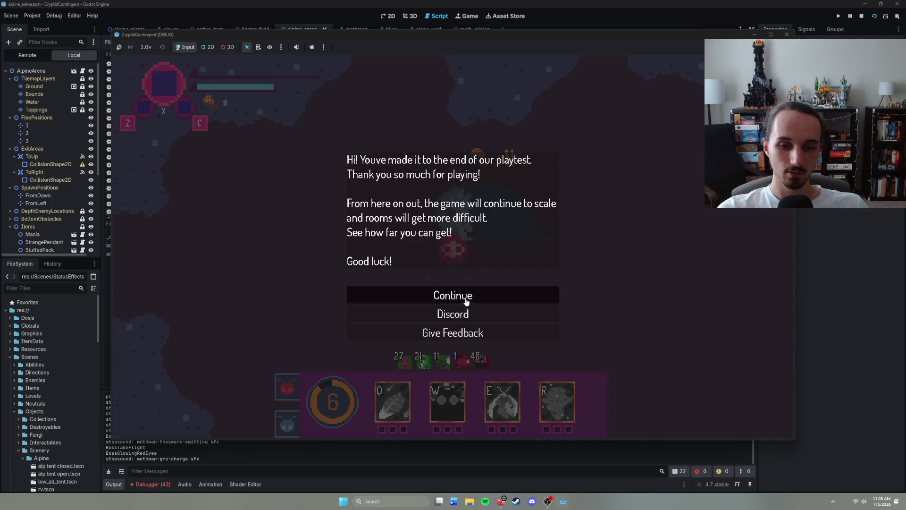
- Continue past the playtest end message and walk the character up the corridor
click(465, 297)
right_click(558, 206)
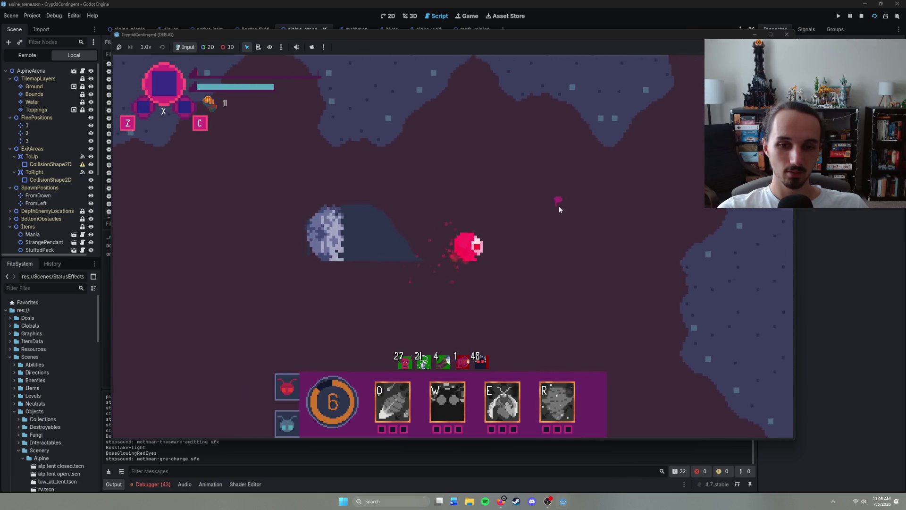
right_click(559, 206)
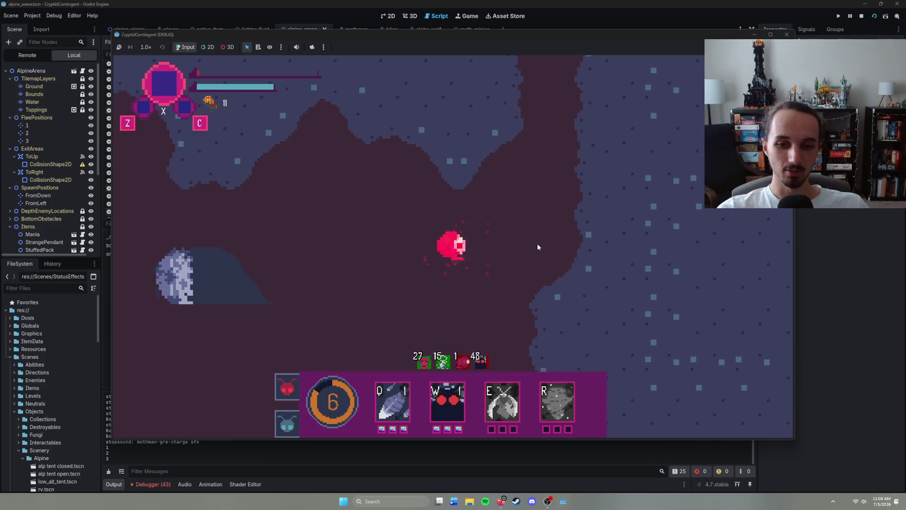
right_click(537, 229)
right_click(526, 167)
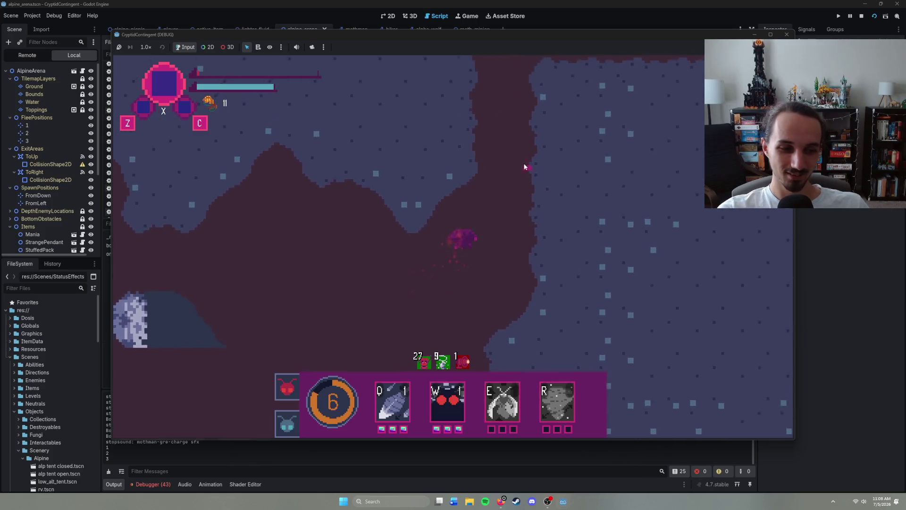
right_click(483, 119)
right_click(503, 175)
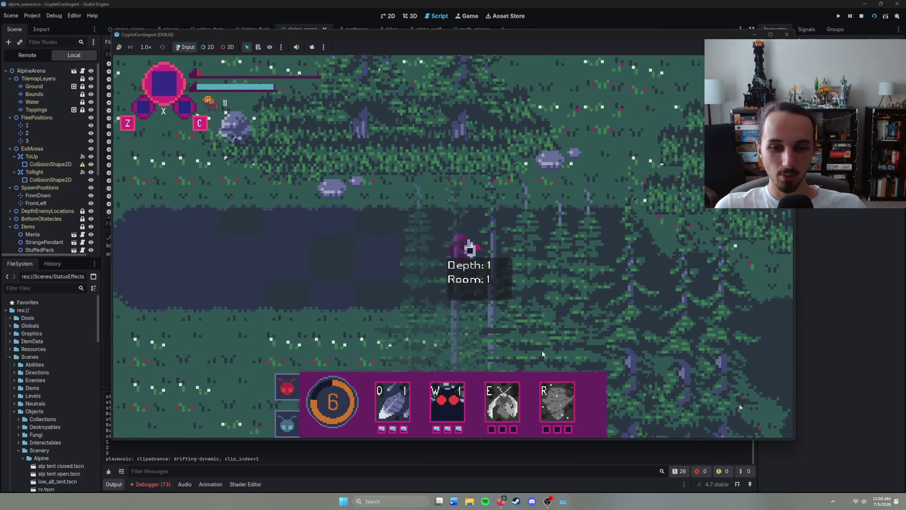
- Walk into the alpine room toward the enemies, then choose Start Over after dying
right_click(607, 263)
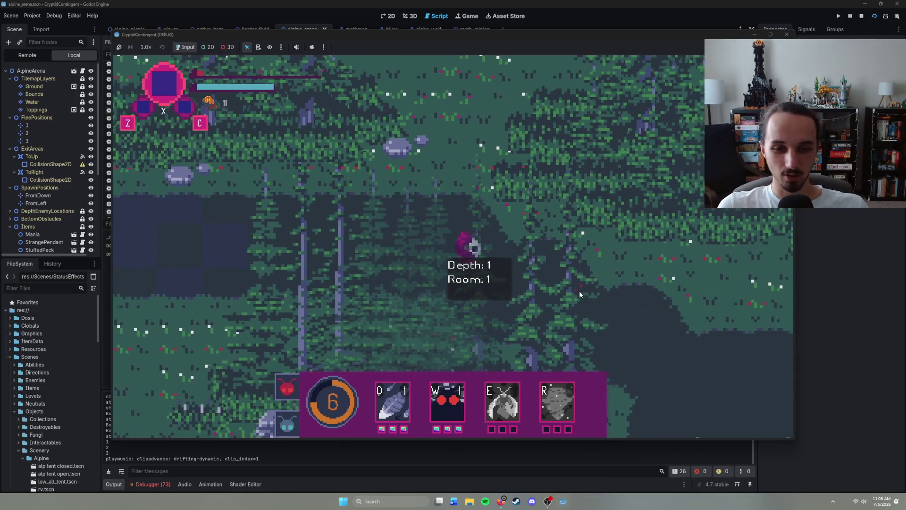
right_click(558, 344)
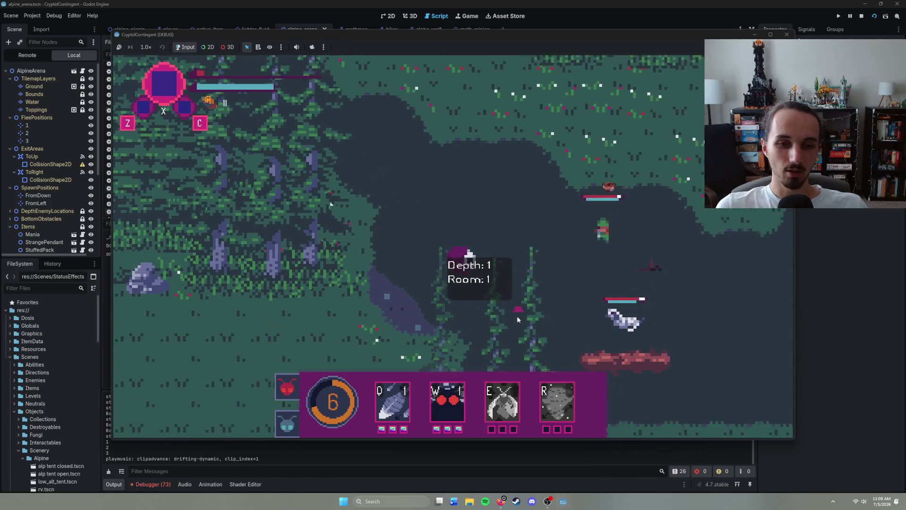
right_click(496, 223)
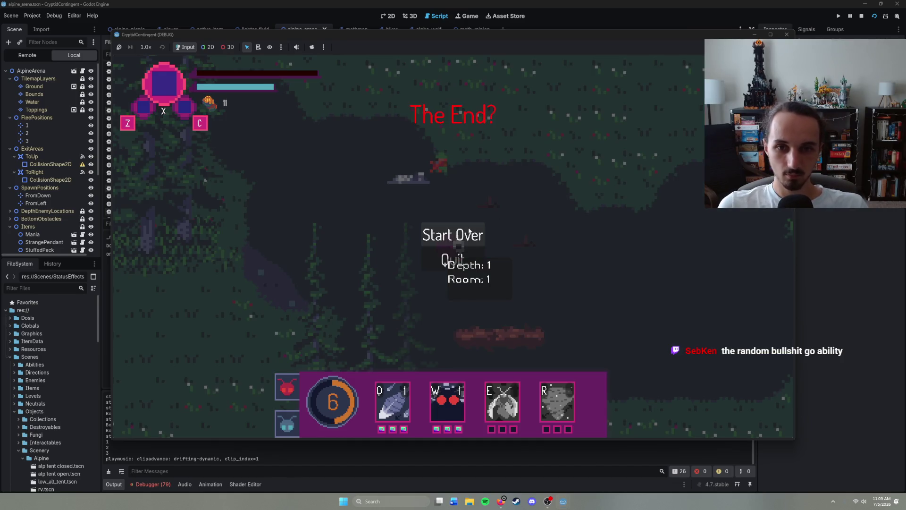
click(469, 233)
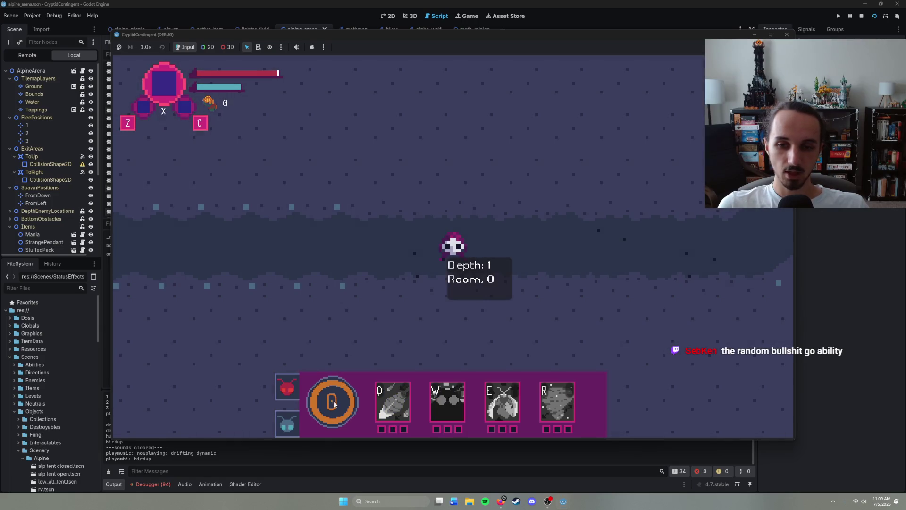
- Walk the restarted character up and right through Room 0's corridor, then stop the game with F8
right_click(540, 243)
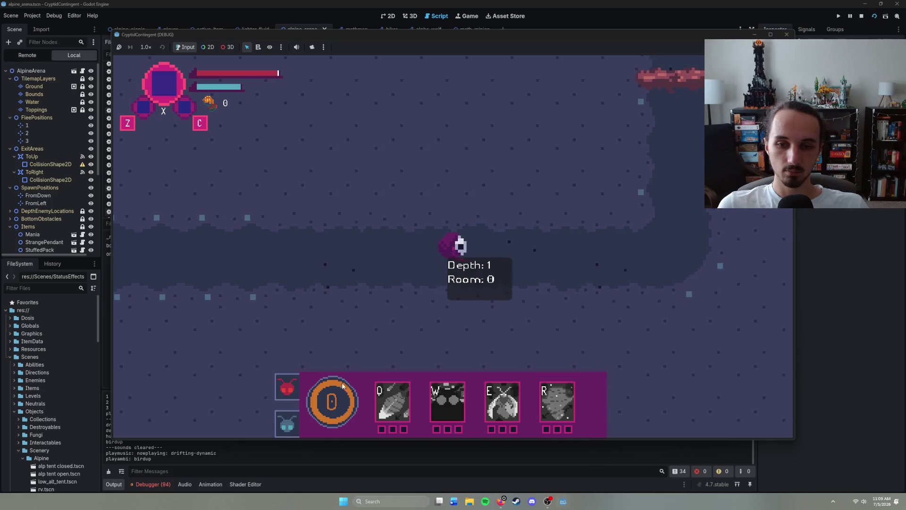
right_click(555, 242)
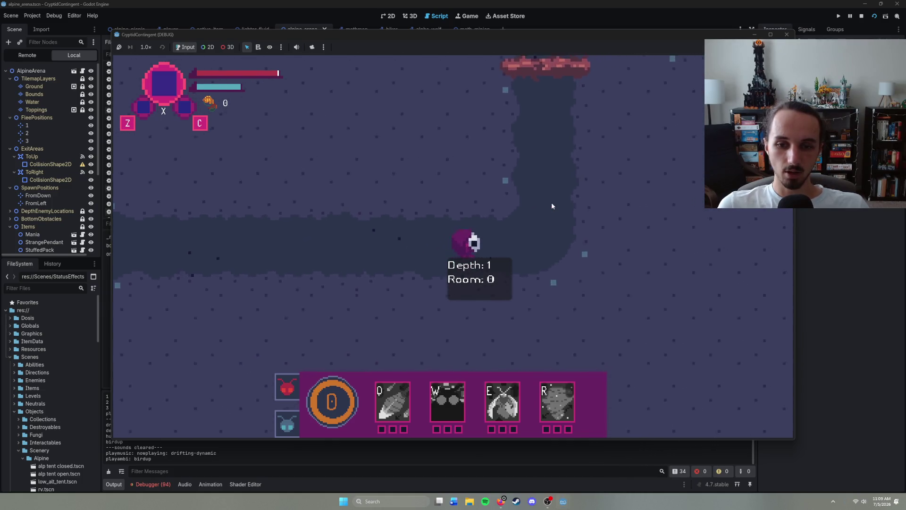
right_click(551, 202)
right_click(469, 142)
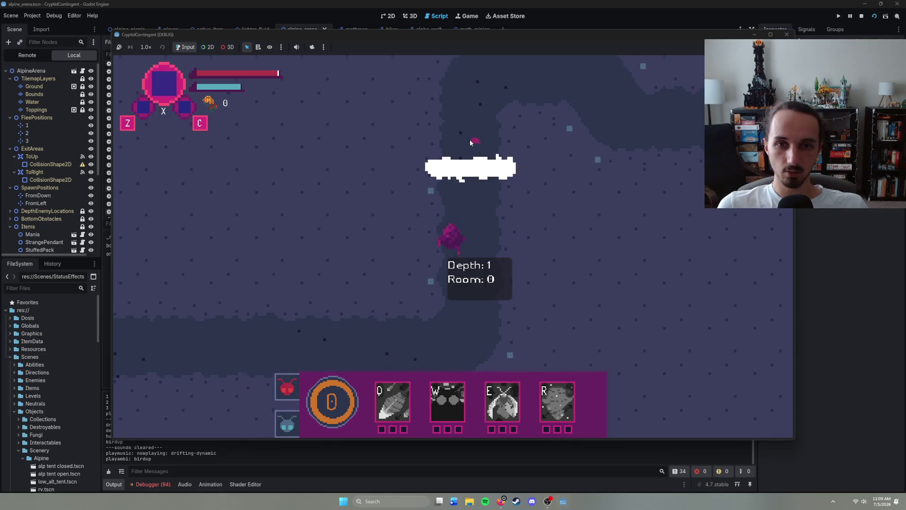
right_click(522, 179)
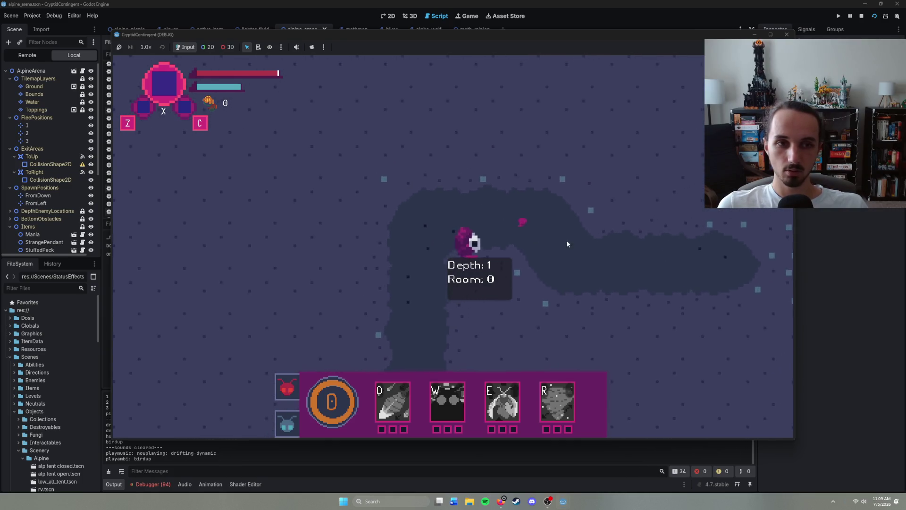
right_click(563, 283)
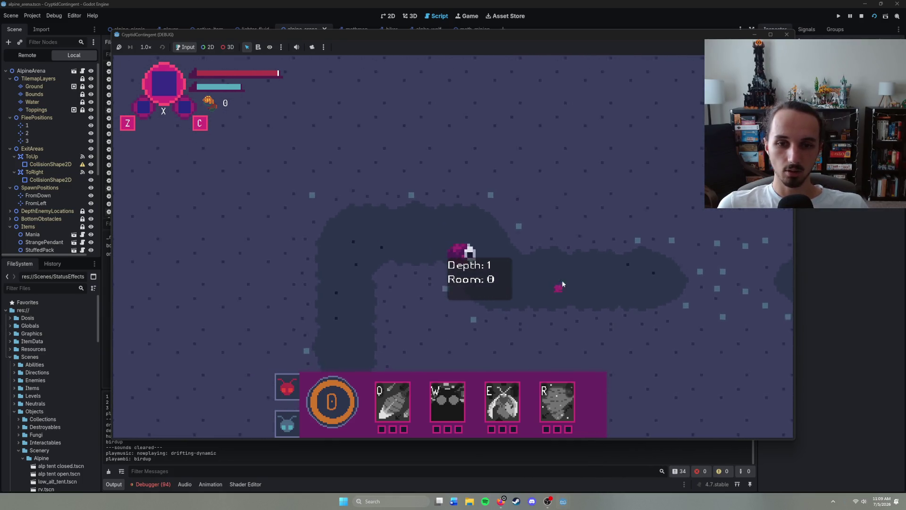
right_click(561, 255)
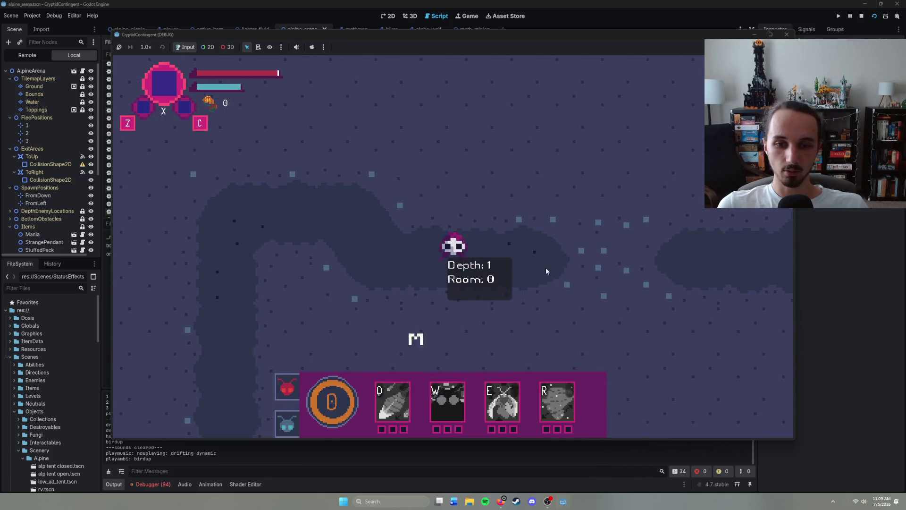
key(F8)
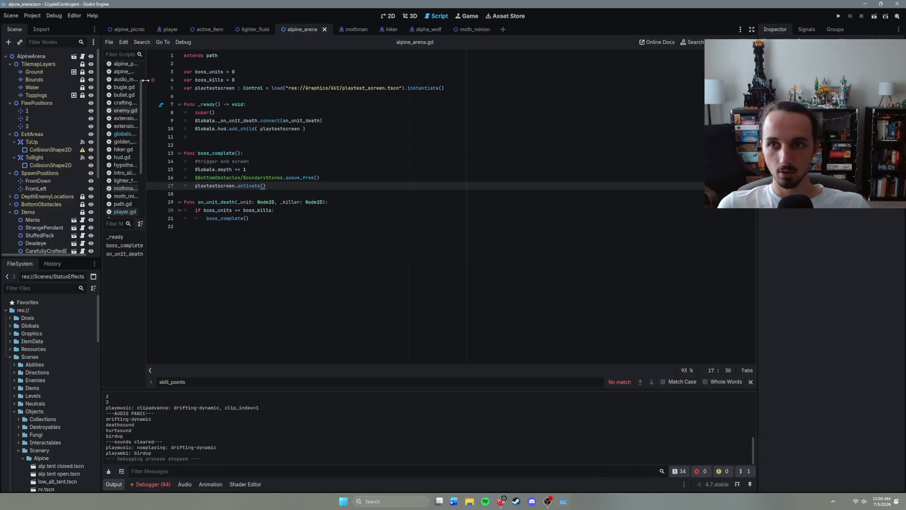
- Open hud.gd from the player scene's HUD node and scroll down to ability_level_up
scroll(122, 156, up, 3)
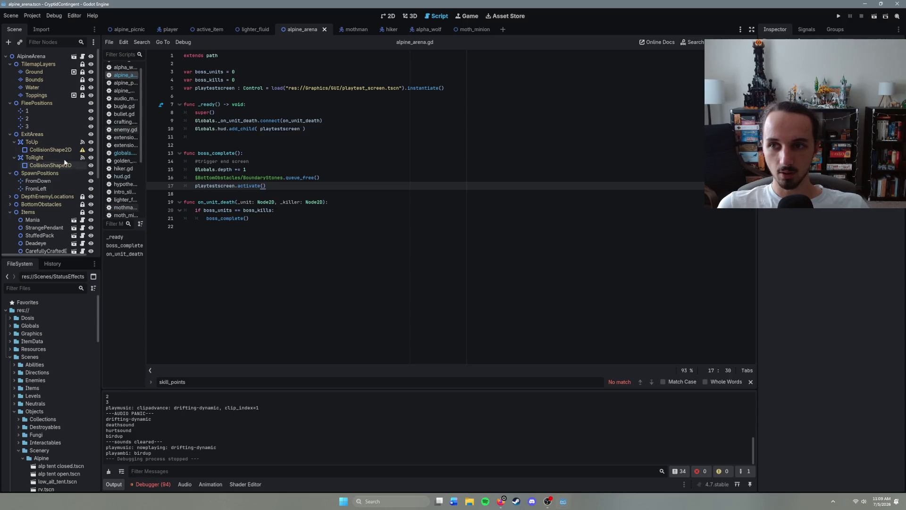
click(171, 29)
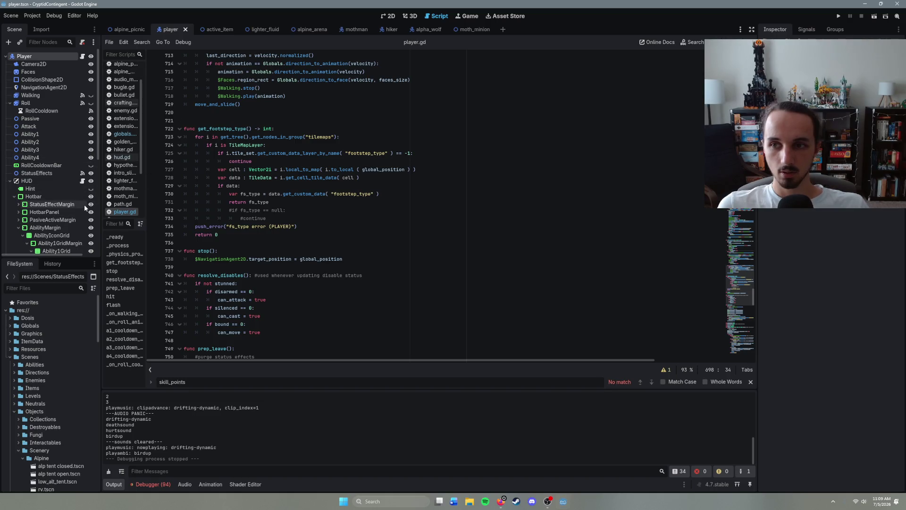
click(83, 182)
scroll(325, 240, down, 9)
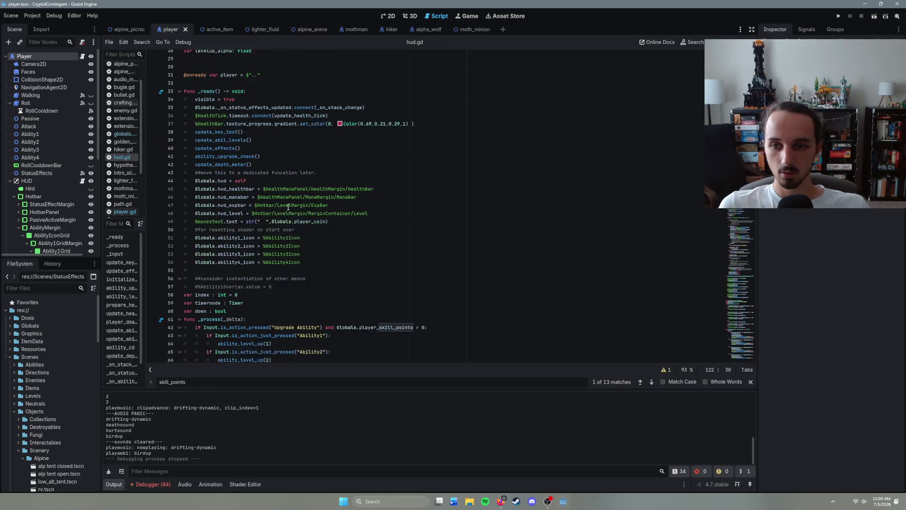
scroll(325, 240, down, 18)
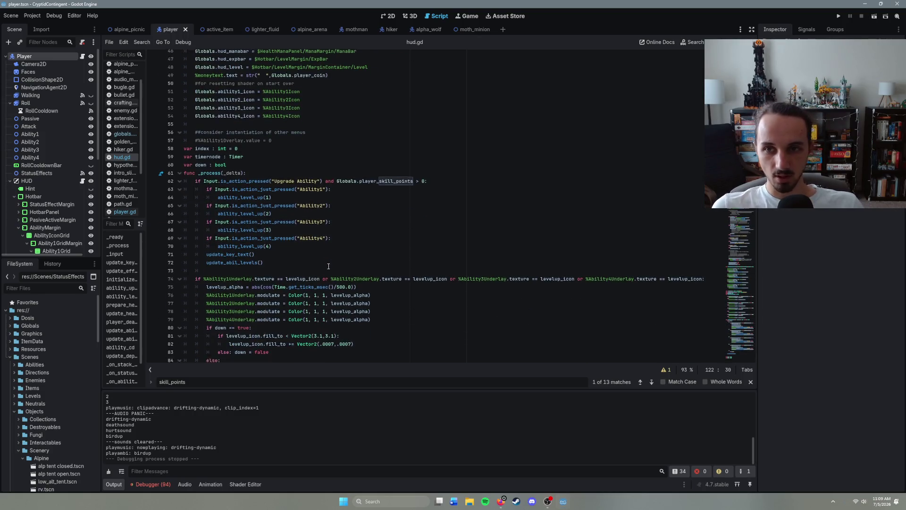
scroll(329, 267, down, 13)
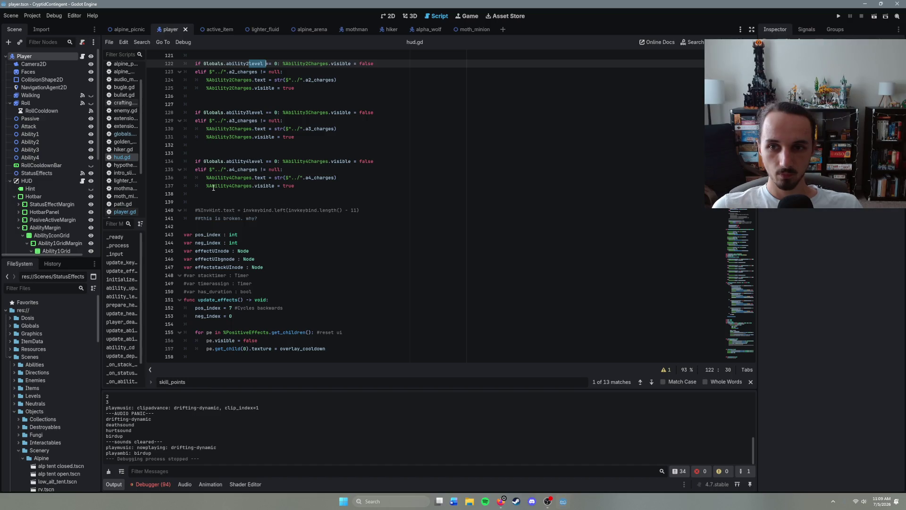
scroll(214, 188, down, 8)
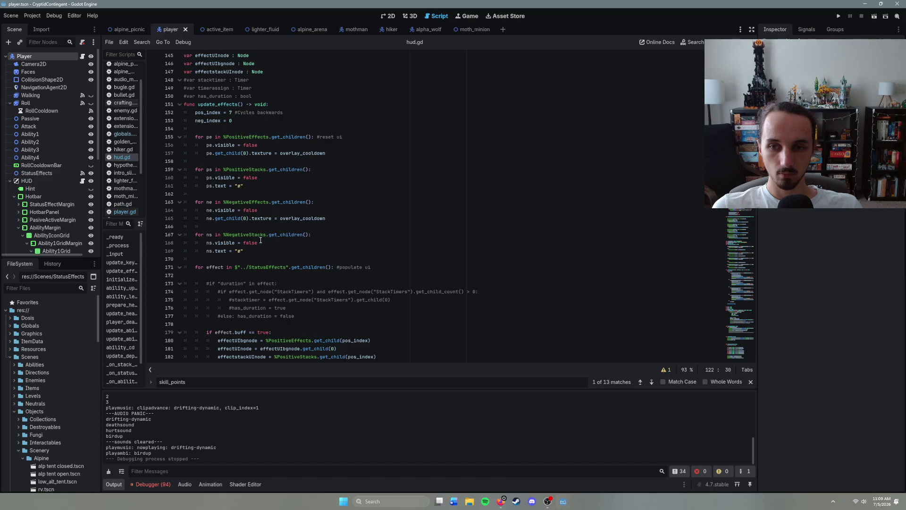
scroll(265, 240, down, 12)
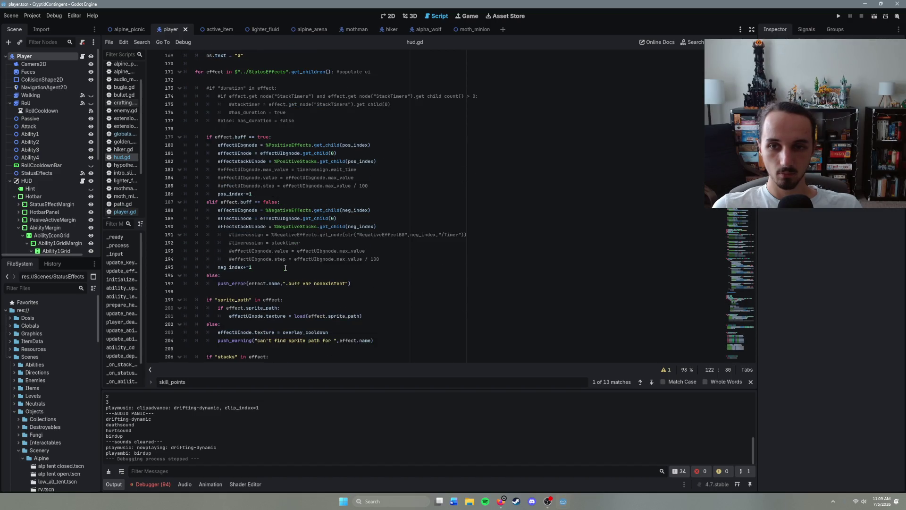
scroll(285, 267, down, 16)
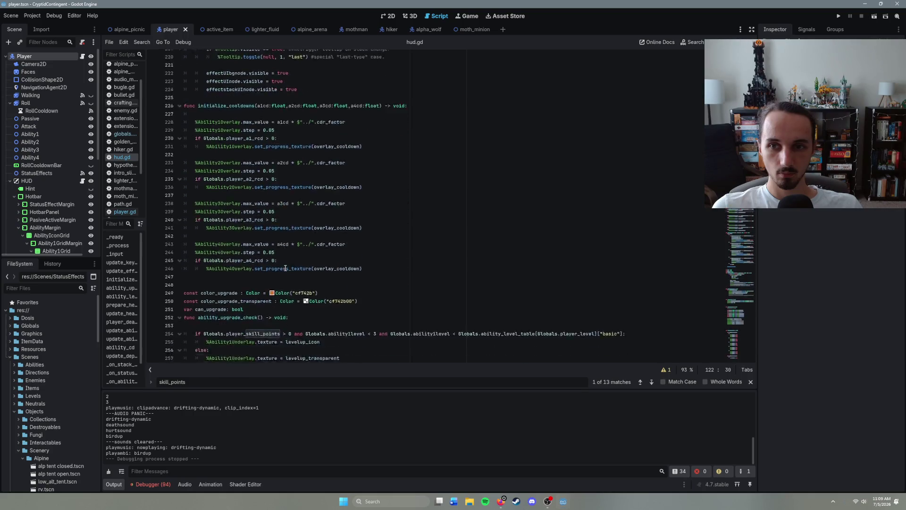
scroll(285, 267, down, 4)
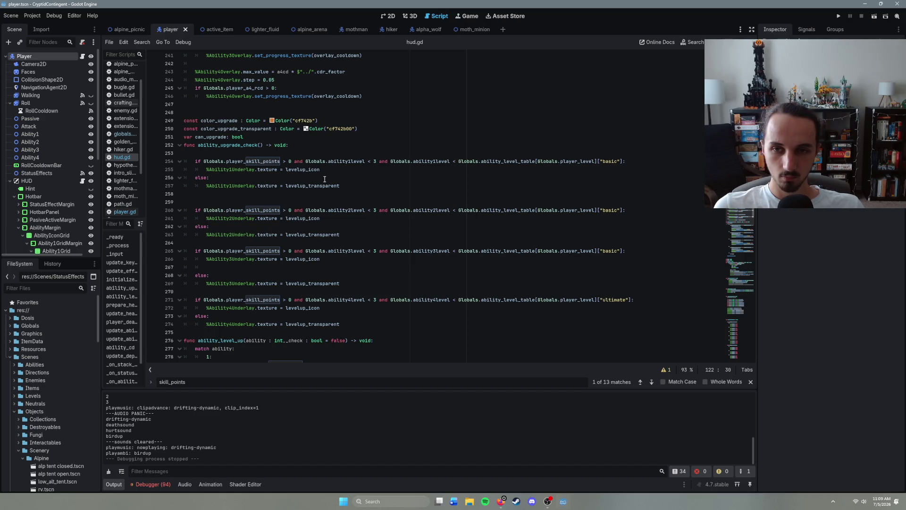
scroll(350, 200, down, 6)
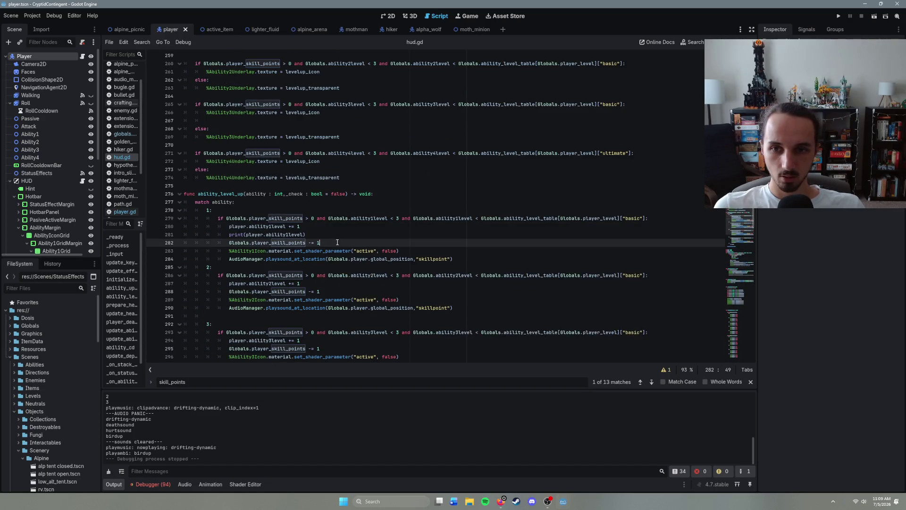
- Delete the print(player.ability1level) debug line in ability_level_up and save hud.gd
click(427, 251)
click(334, 245)
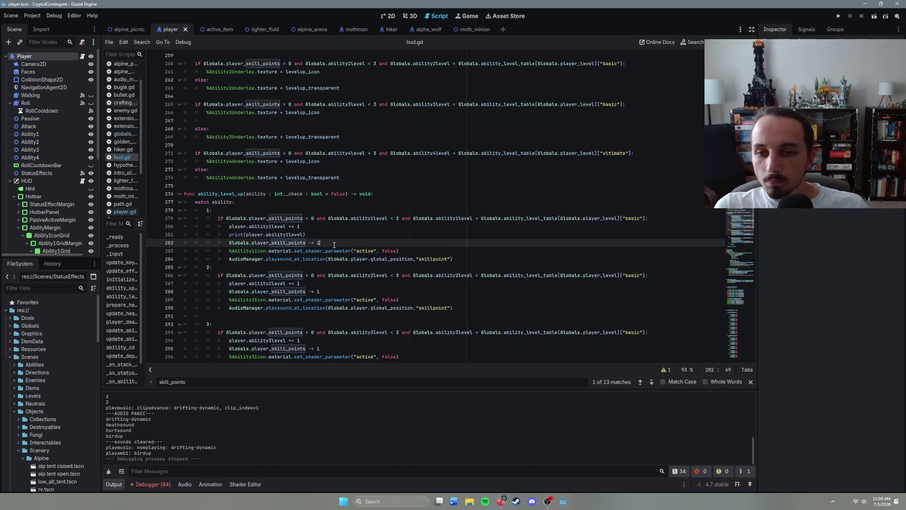
click(314, 233)
drag(315, 233, 182, 235)
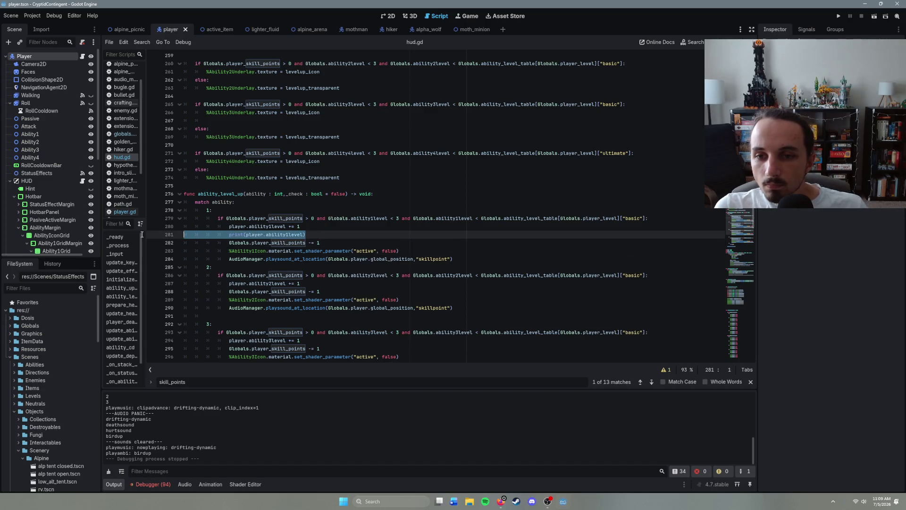
key(BackSpace)
key(BackSpace)
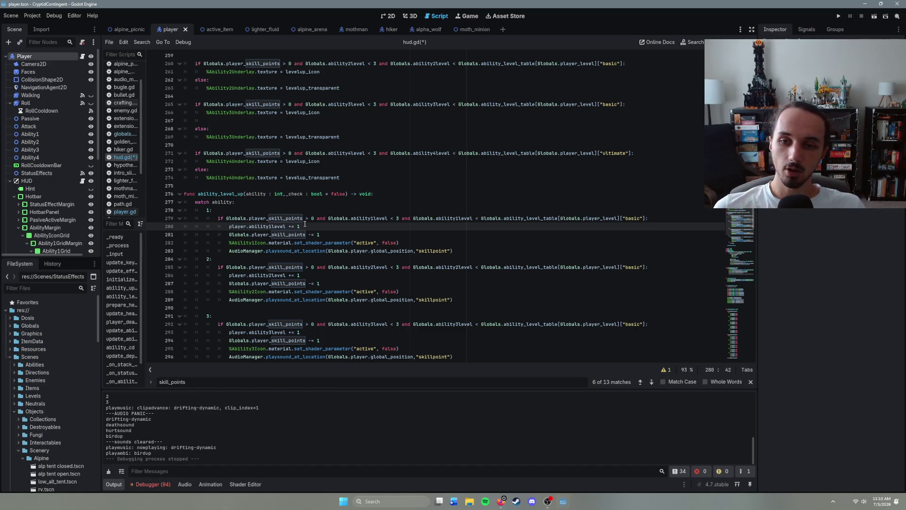
key(ctrl+s)
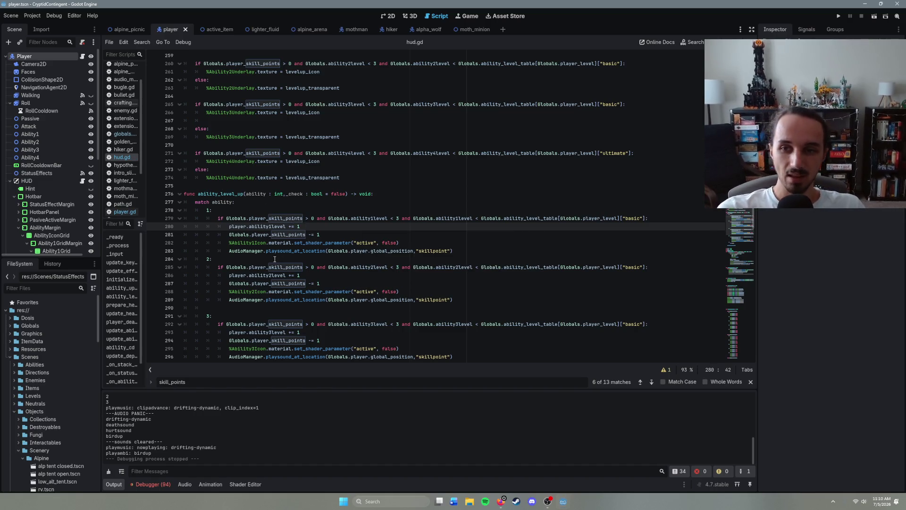
- Scroll down and open player.gd from the Player node's script icon
scroll(274, 259, down, 12)
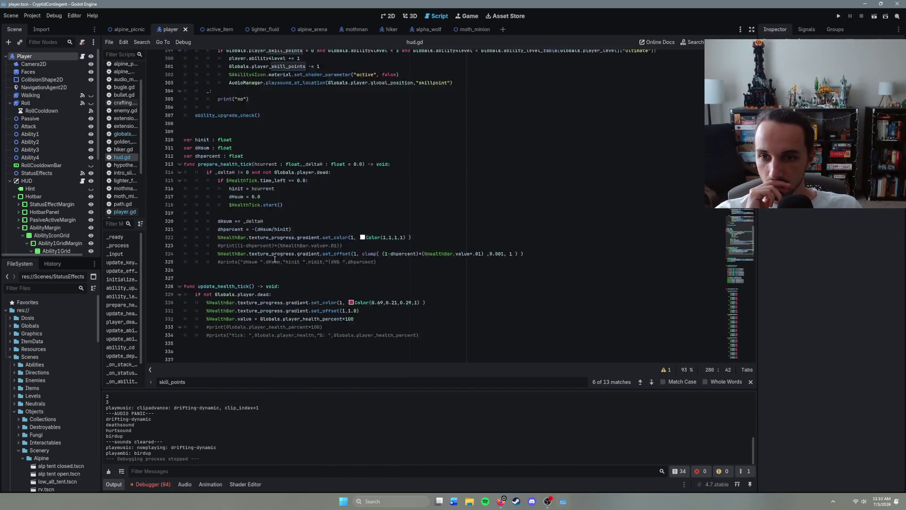
scroll(275, 259, down, 8)
scroll(275, 259, down, 15)
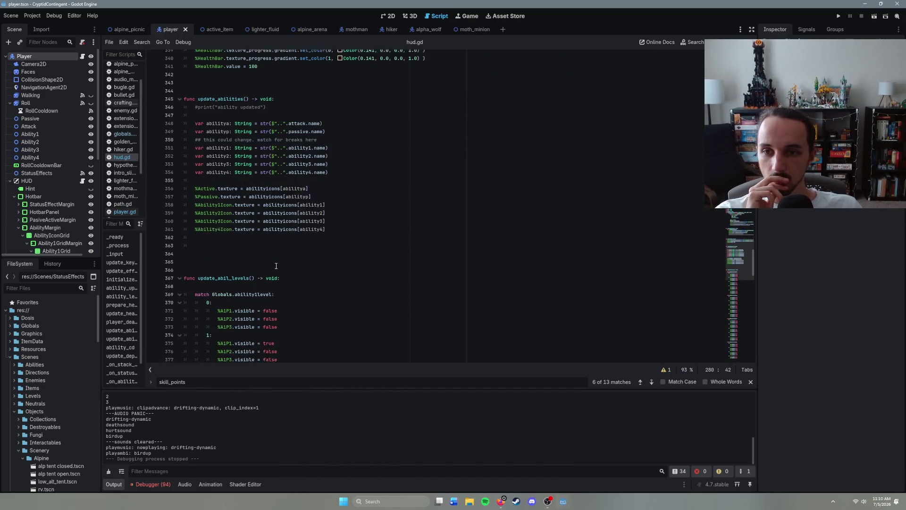
scroll(276, 266, down, 18)
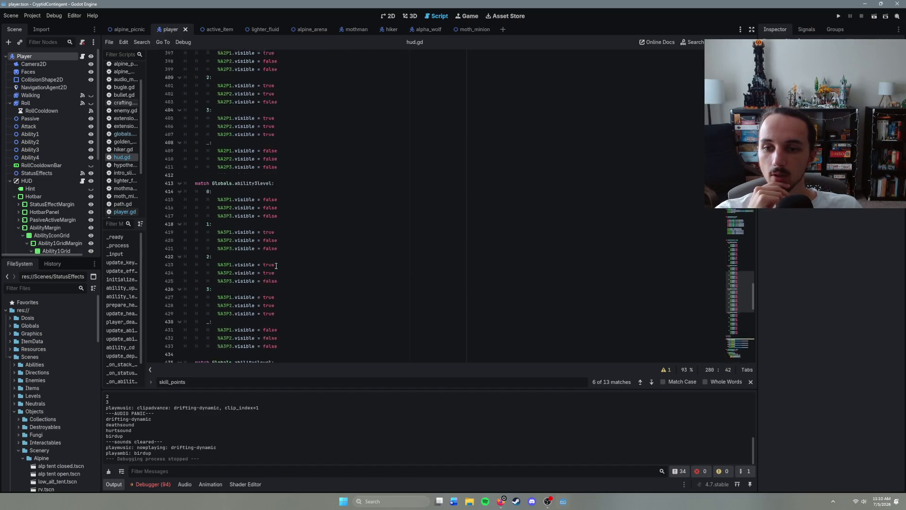
scroll(276, 265, down, 9)
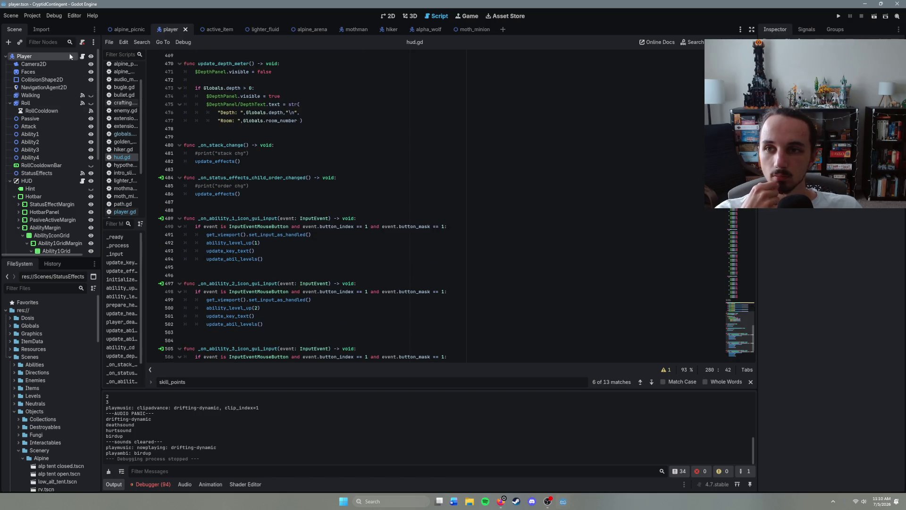
click(82, 56)
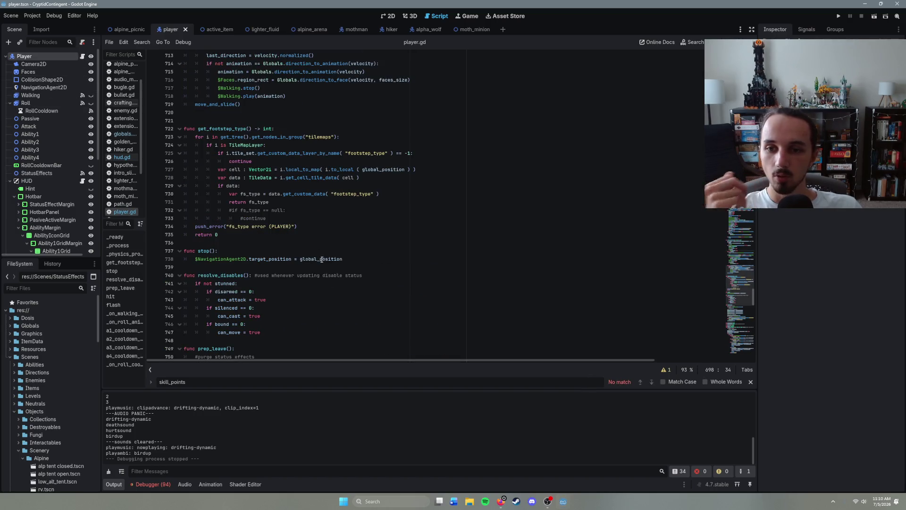
- Search player.gd for 'xp'
click(310, 226)
key(ctrl+f)
text(xz)
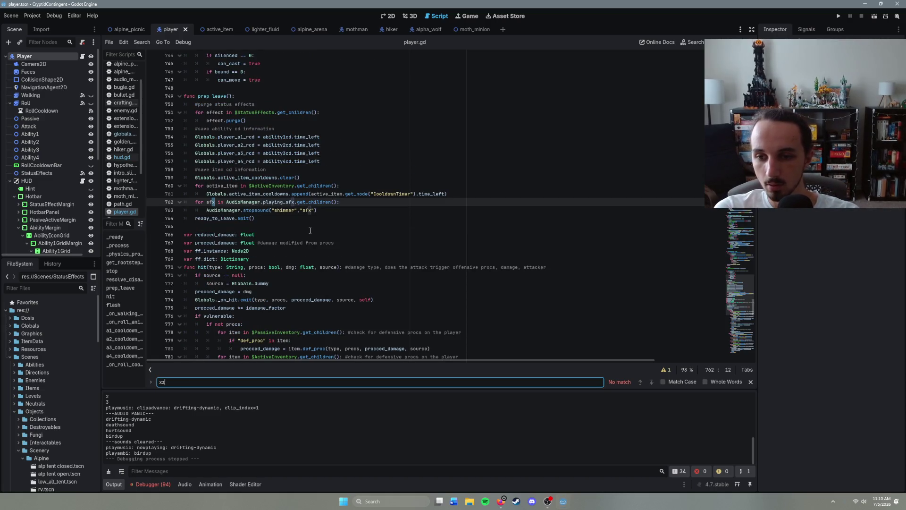
key(BackSpace)
text(p)
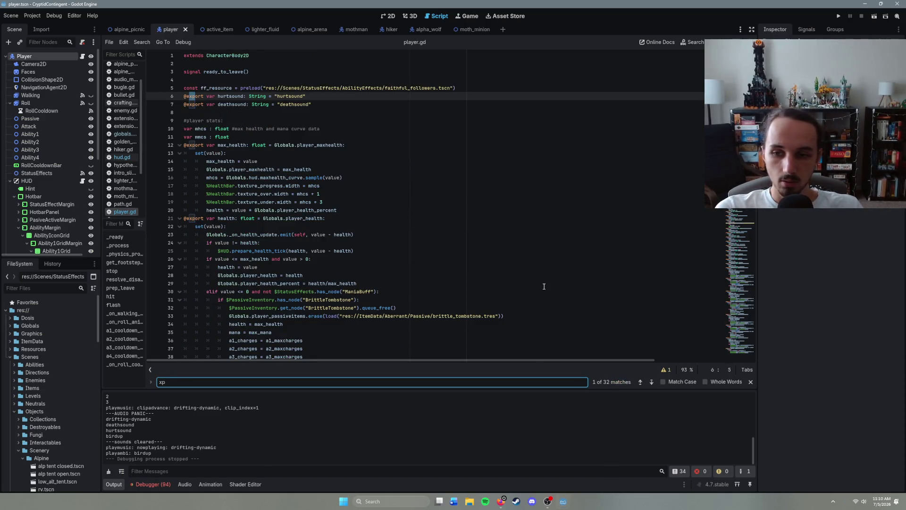
- Inspect the xp setter and follow Globals.player_xp to its definition in globals.gd
click(285, 229)
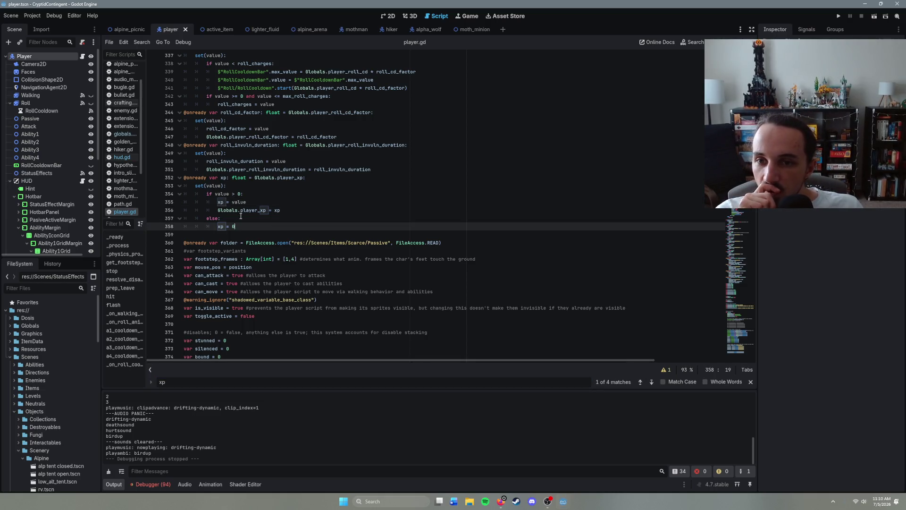
click(294, 210)
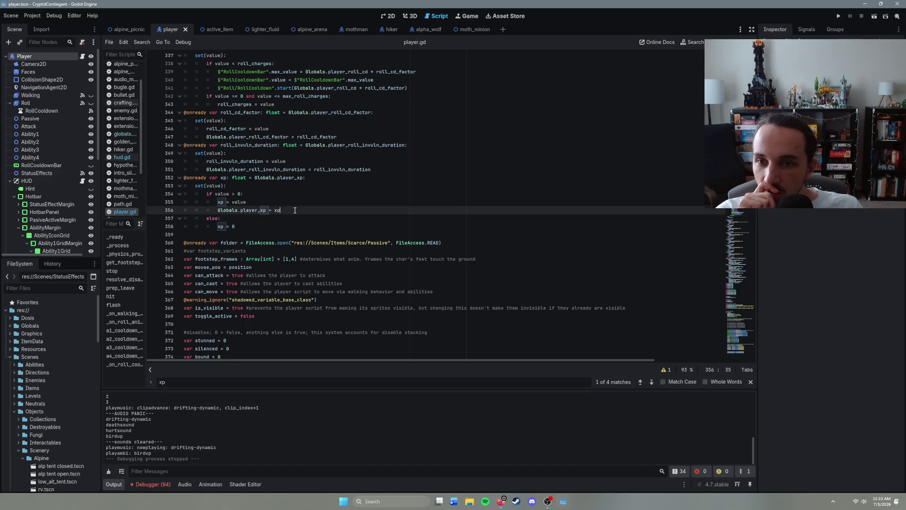
ctrl+click(255, 210)
scroll(296, 279, down, 1)
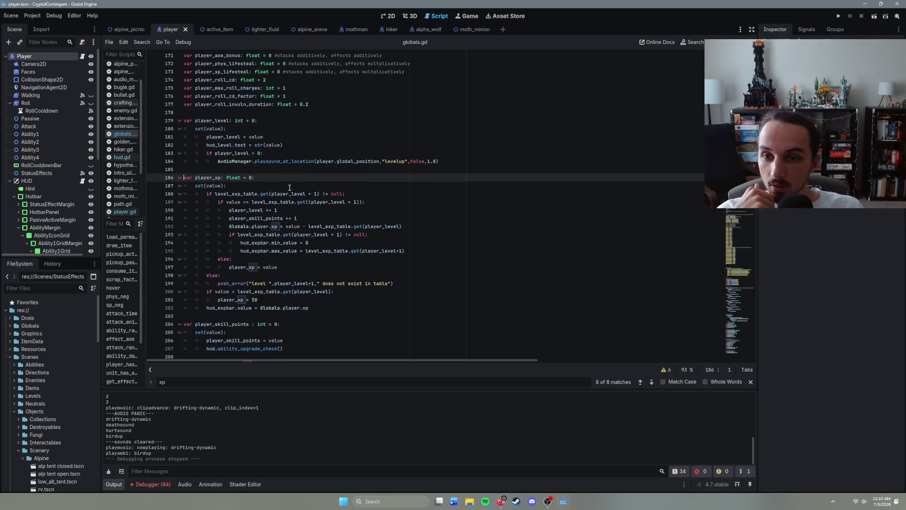
click(291, 250)
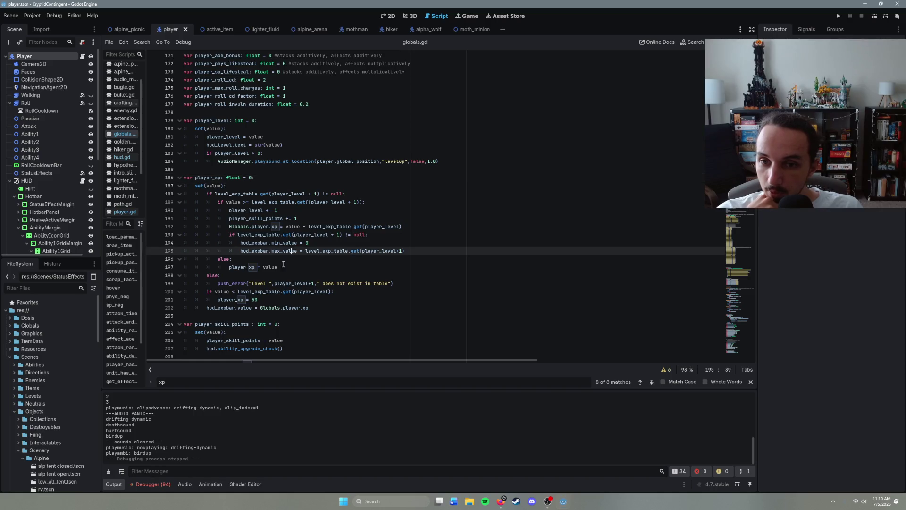
click(241, 243)
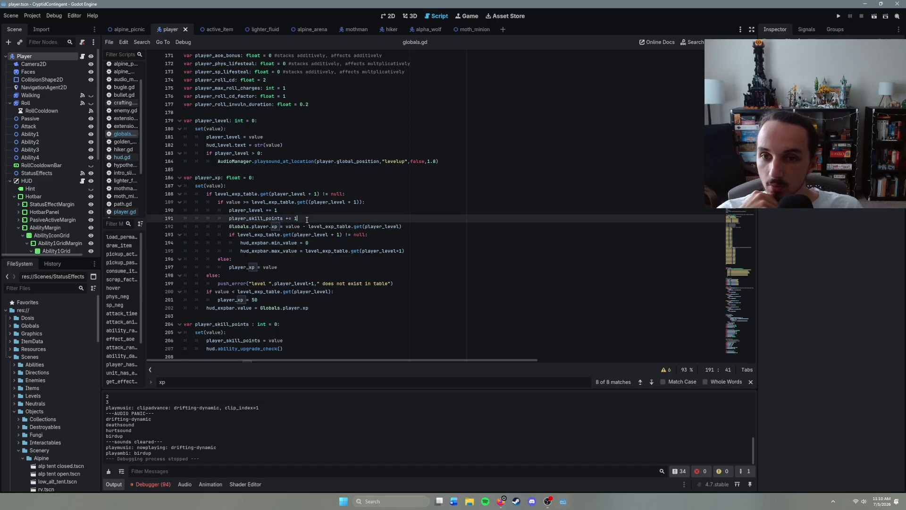
click(313, 242)
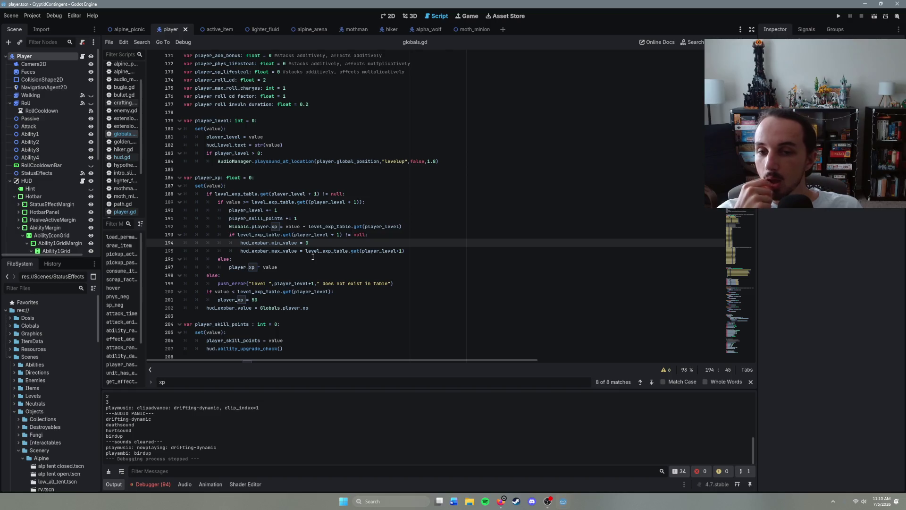
click(359, 259)
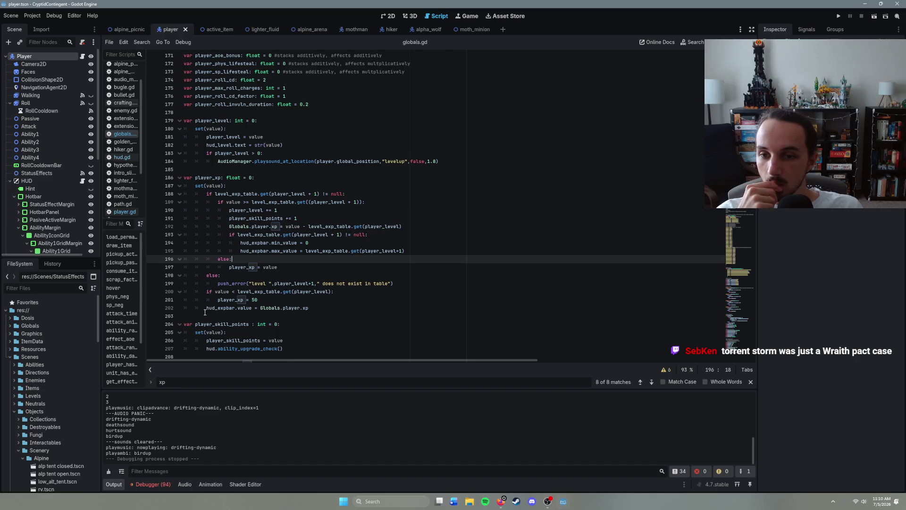
drag(202, 311, 322, 309)
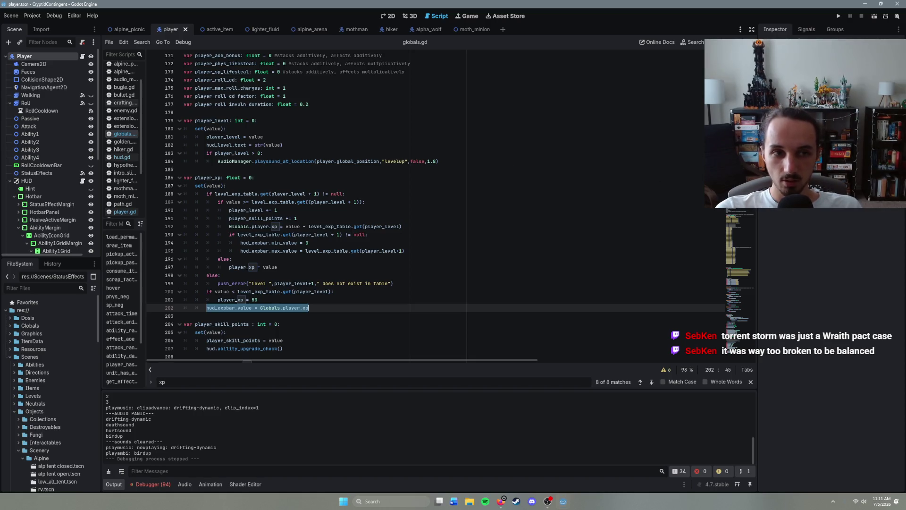
scroll(358, 330, down, 20)
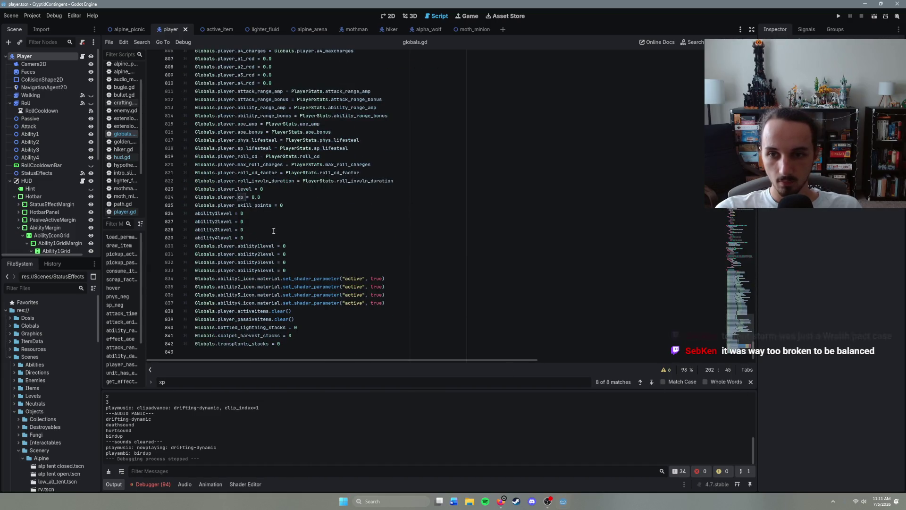
- Add 'hud_expbar.value = Globals.player.xp' as line 825 after the xp reset
click(301, 200)
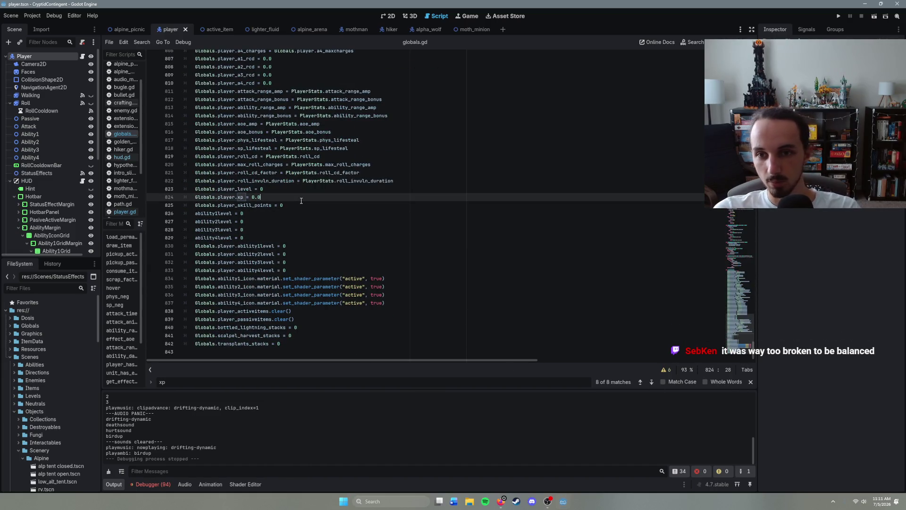
key(Return)
text(hud_expbar.value = Globals.player.xp)
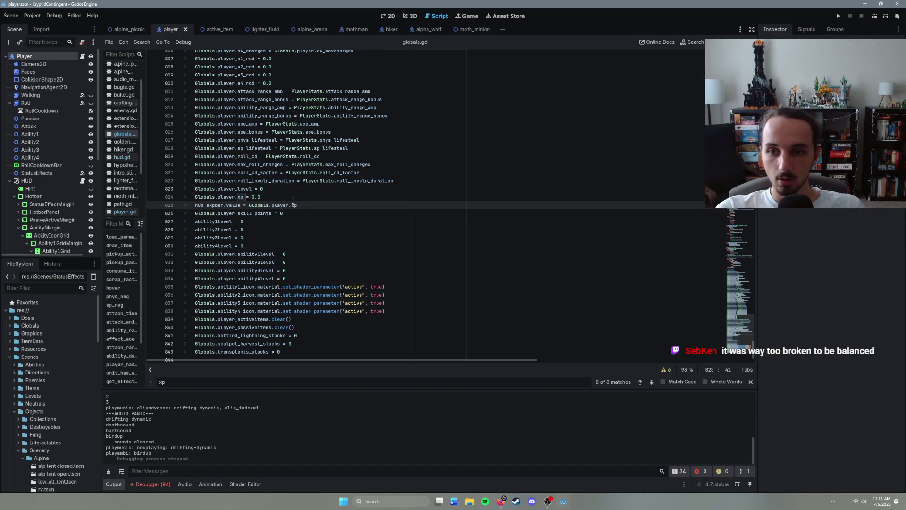
click(193, 206)
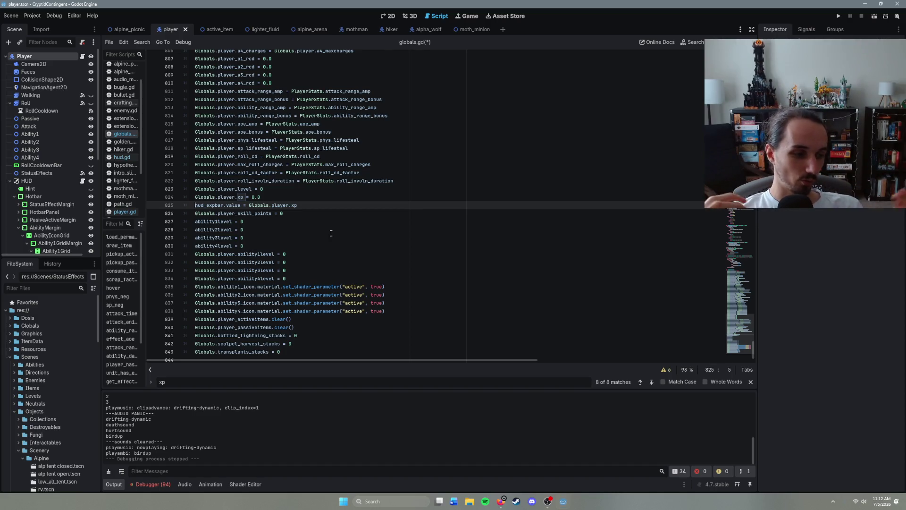
click(297, 235)
click(292, 243)
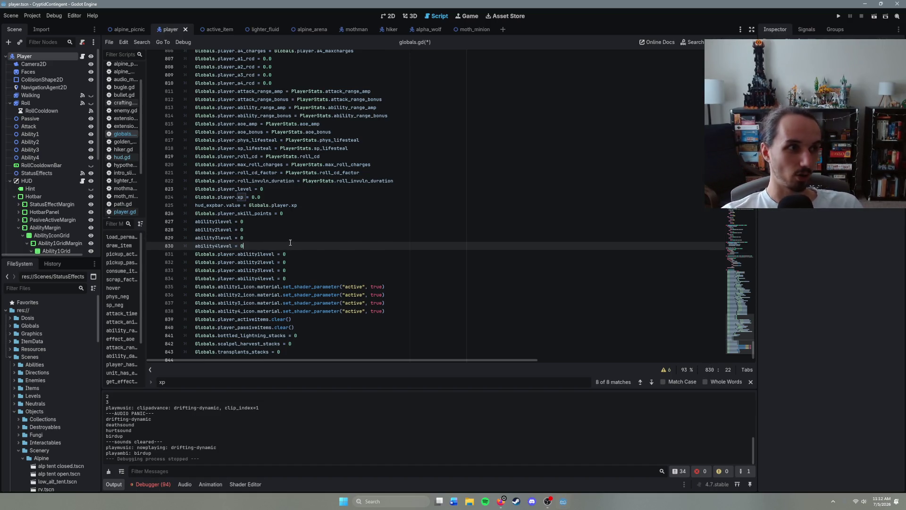
key(Up)
key(Up)
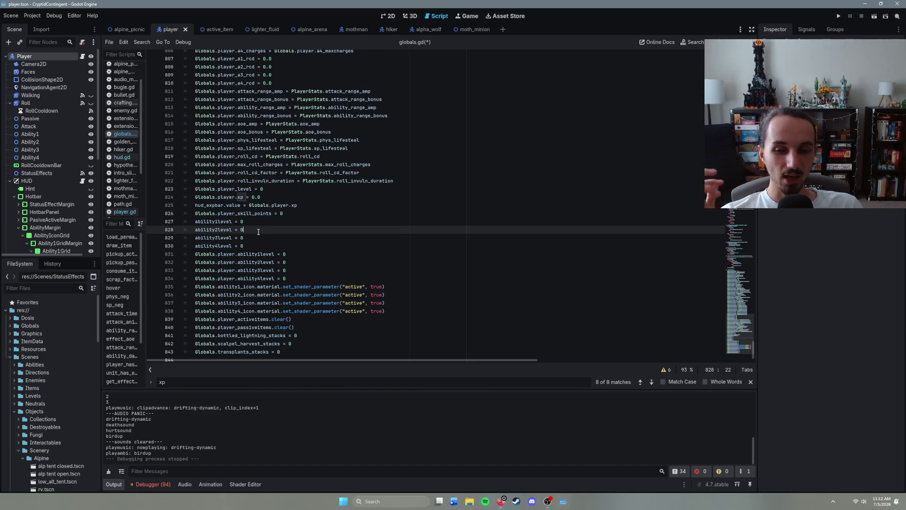
click(266, 216)
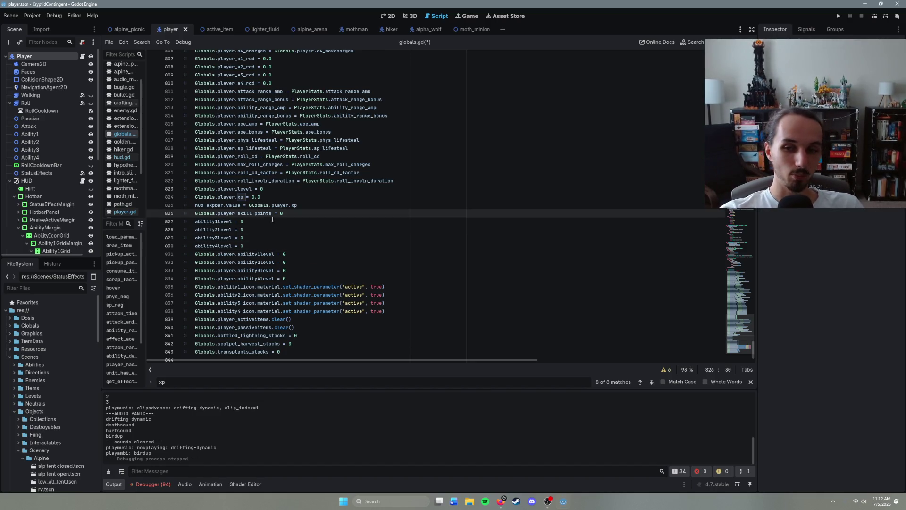
key(Down)
key(Down)
key(Down)
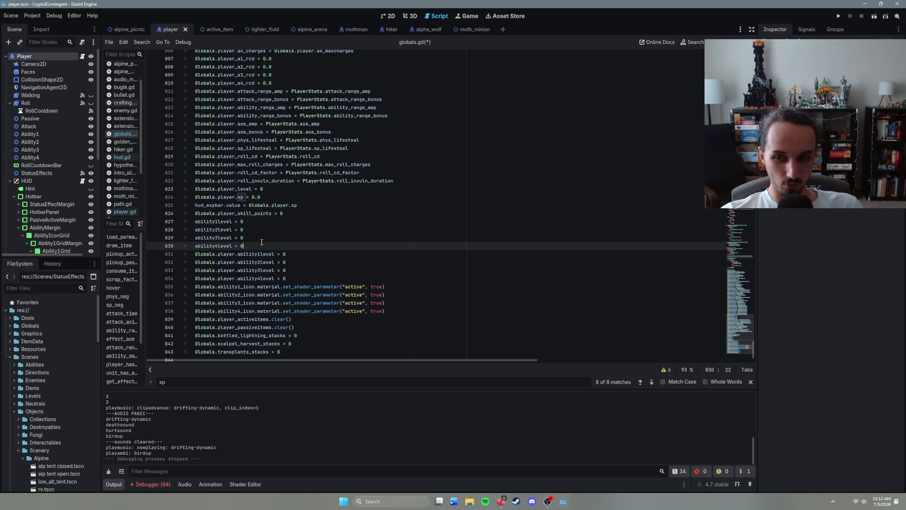
key(Up)
key(Up)
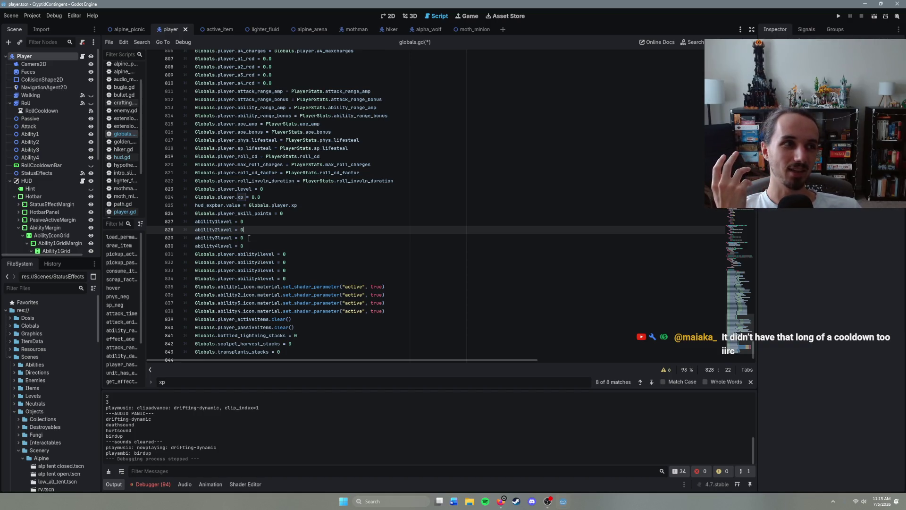
click(254, 242)
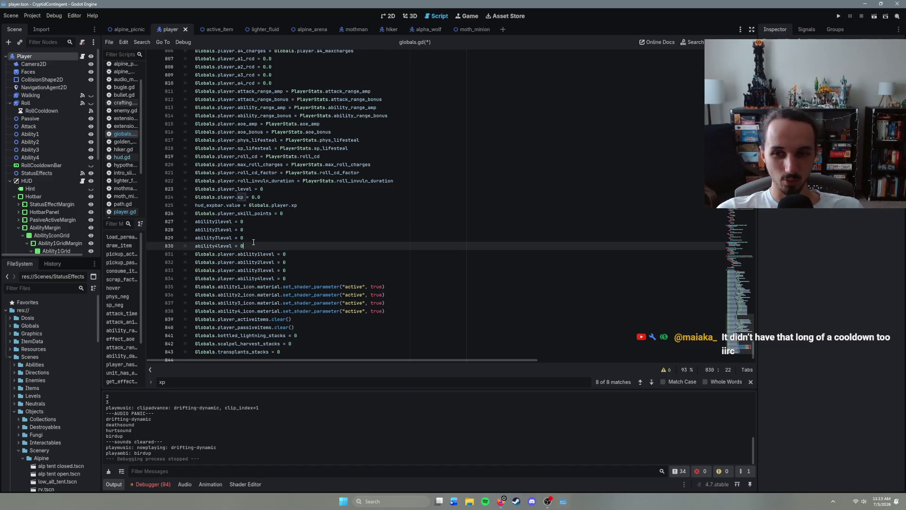
- Save globals.gd and look over the ability level resets on lines 828-829
key(ctrl+s)
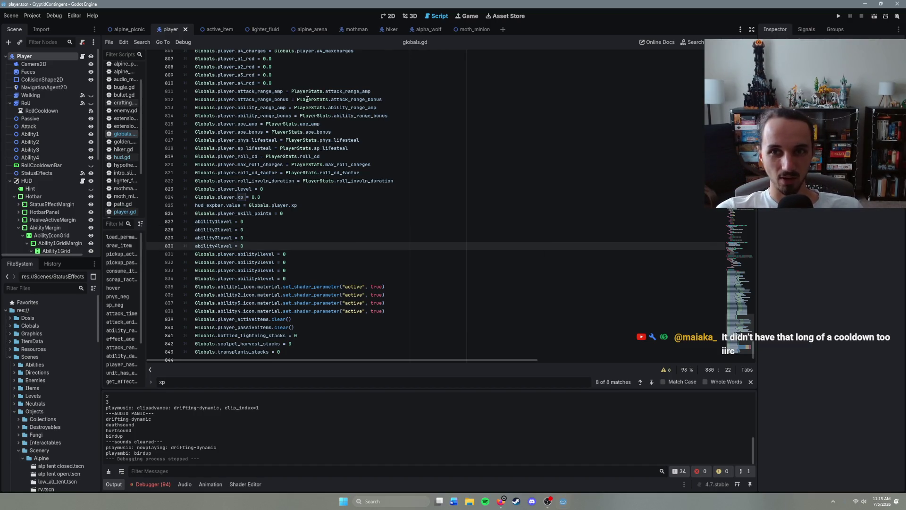
click(292, 235)
click(285, 229)
click(284, 221)
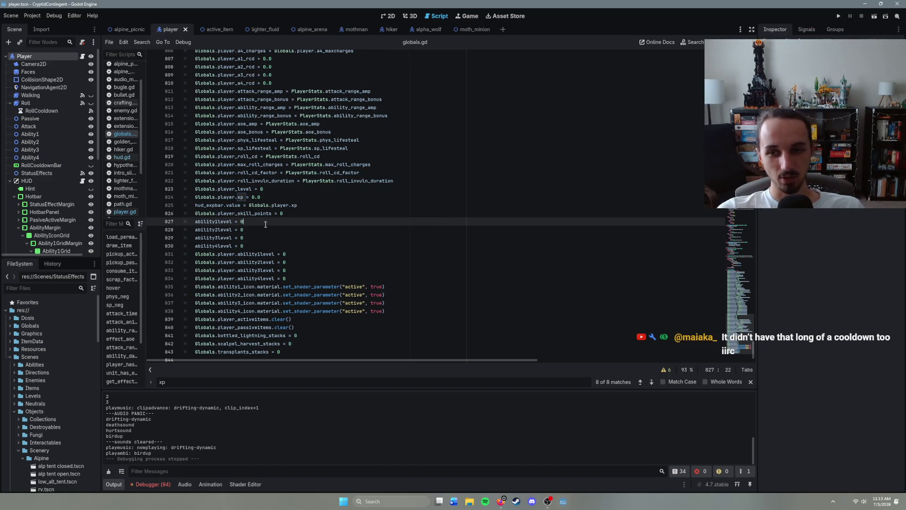
click(279, 242)
click(279, 244)
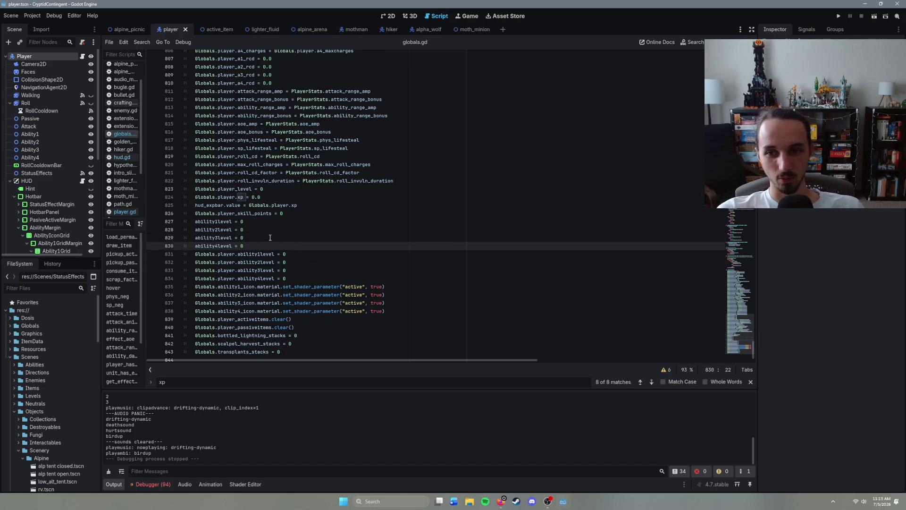
click(264, 235)
click(259, 229)
- Save again, review the line 827 ability reset, and save before testing
key(ctrl+s)
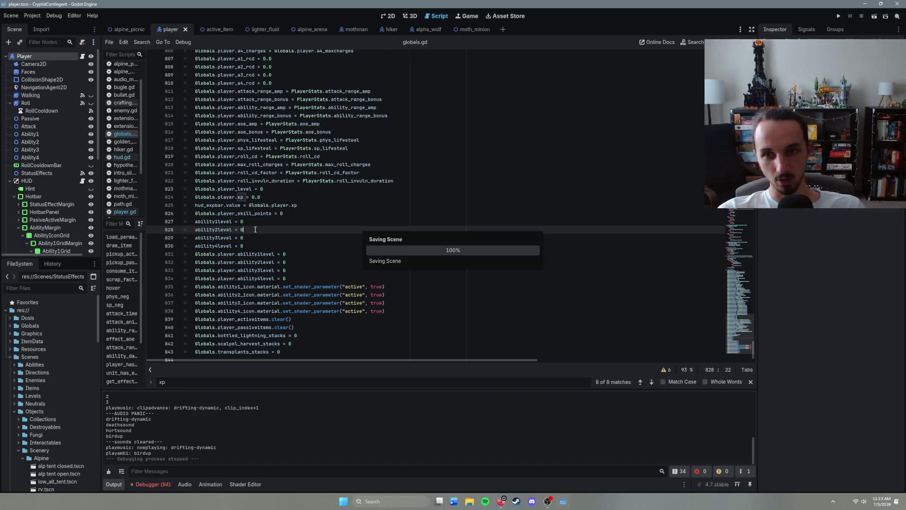
click(252, 223)
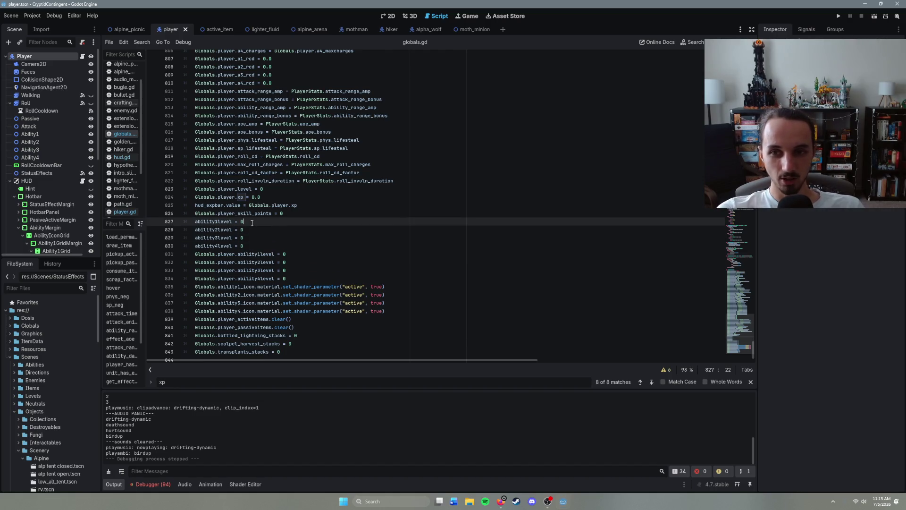
click(280, 245)
click(269, 238)
click(259, 229)
click(248, 222)
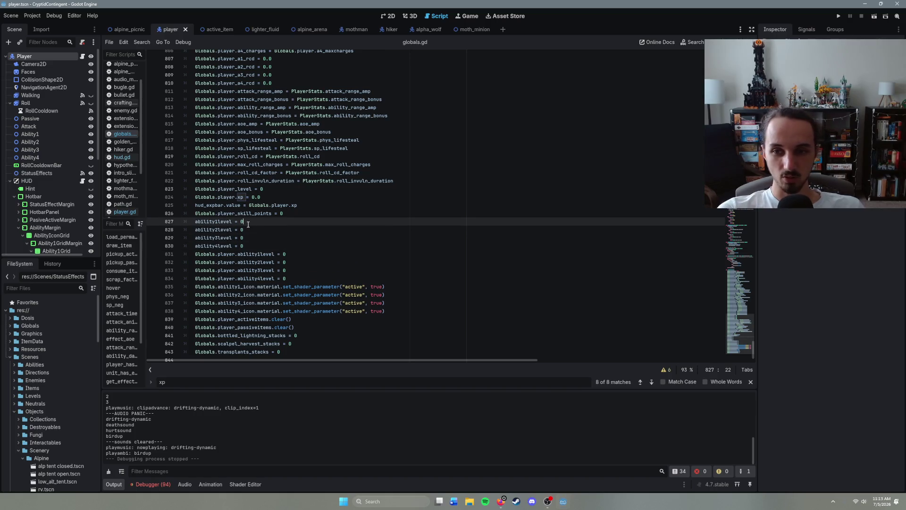
key(Down)
key(Down)
key(Down)
key(Up)
key(Up)
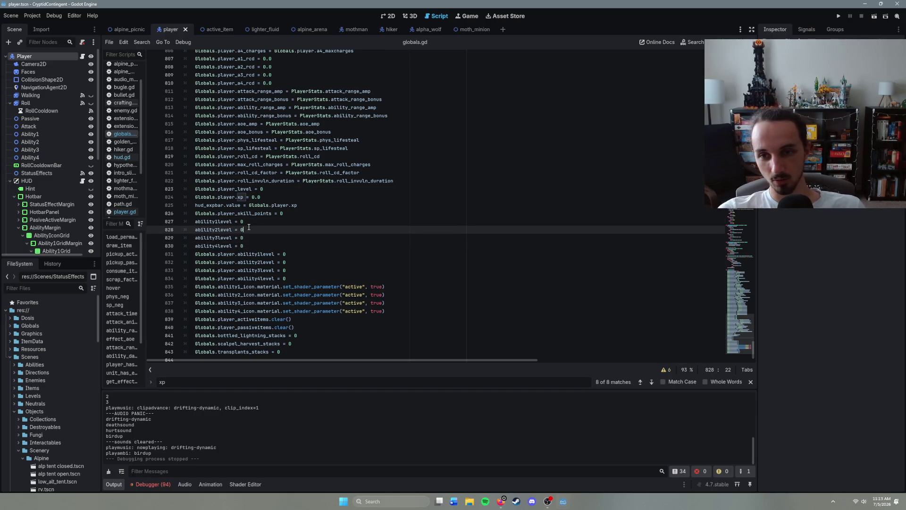
click(248, 221)
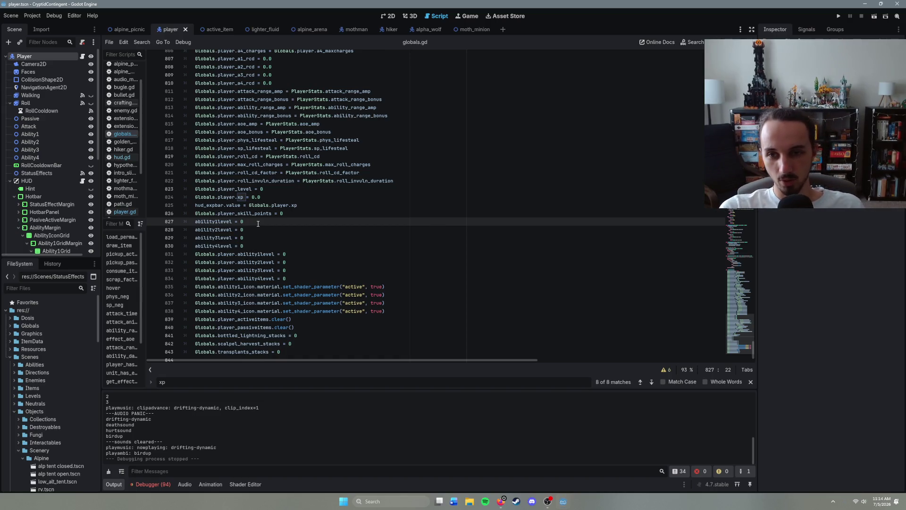
key(ctrl+s)
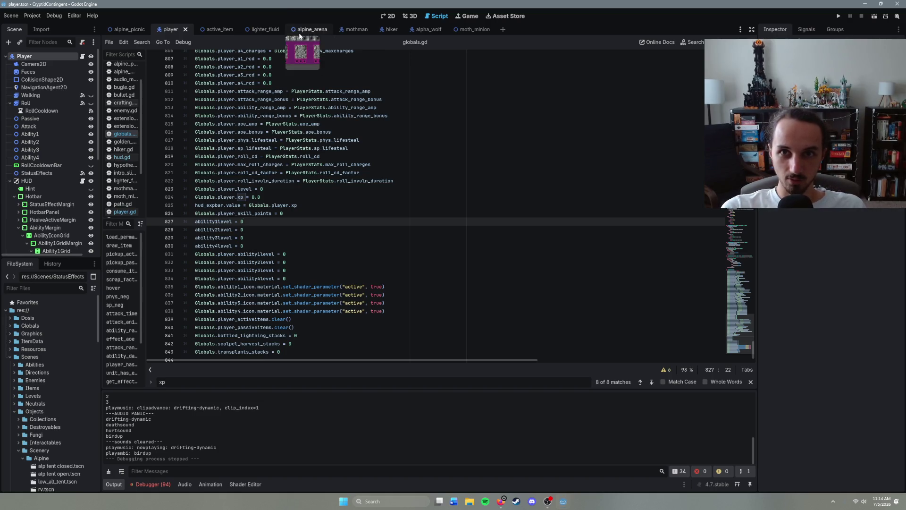
- Launch the alpine_arena scene with F6 and walk the player up-right along the river path
click(307, 30)
key(F6)
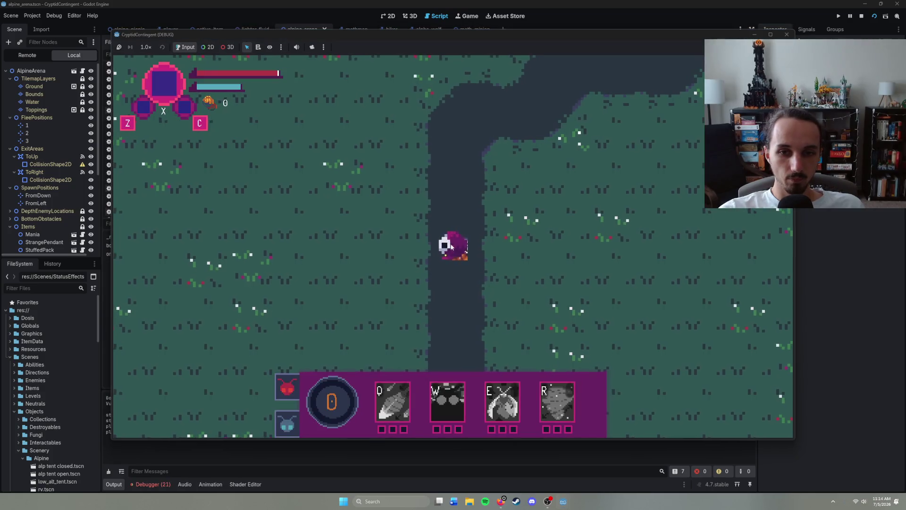
right_click(468, 182)
key(Tab)
right_click(504, 178)
right_click(565, 180)
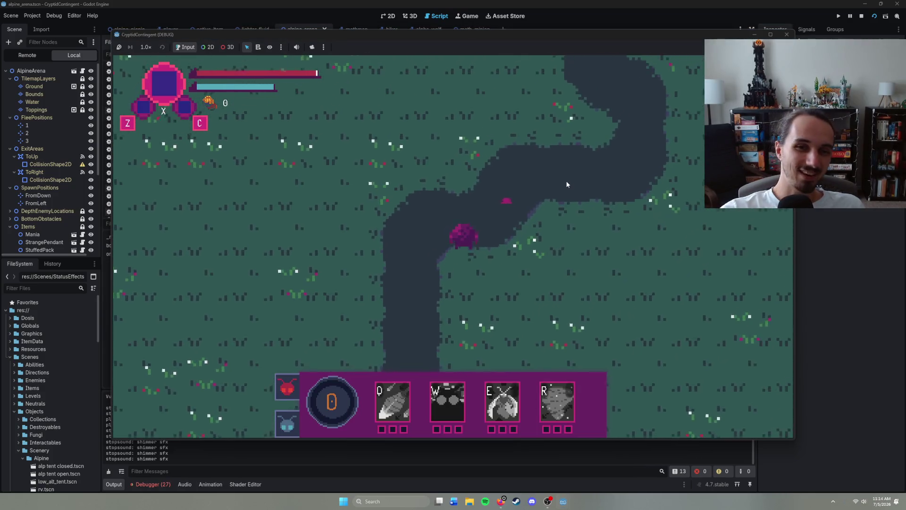
right_click(607, 180)
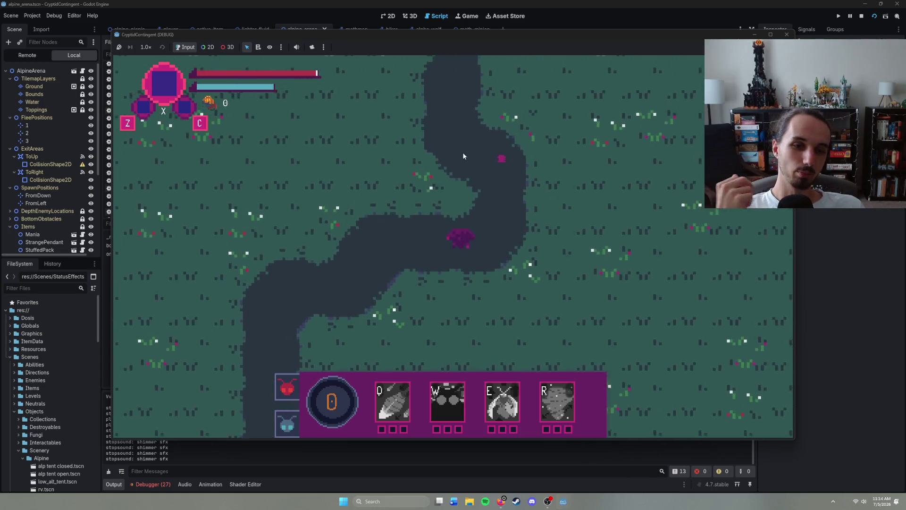
- Keep walking up the river path into the purple boss arena
right_click(421, 148)
right_click(420, 148)
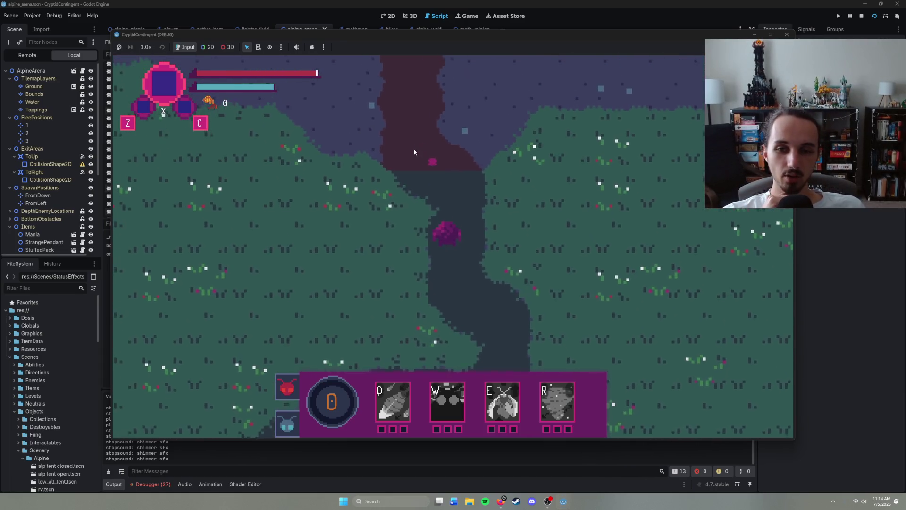
right_click(455, 147)
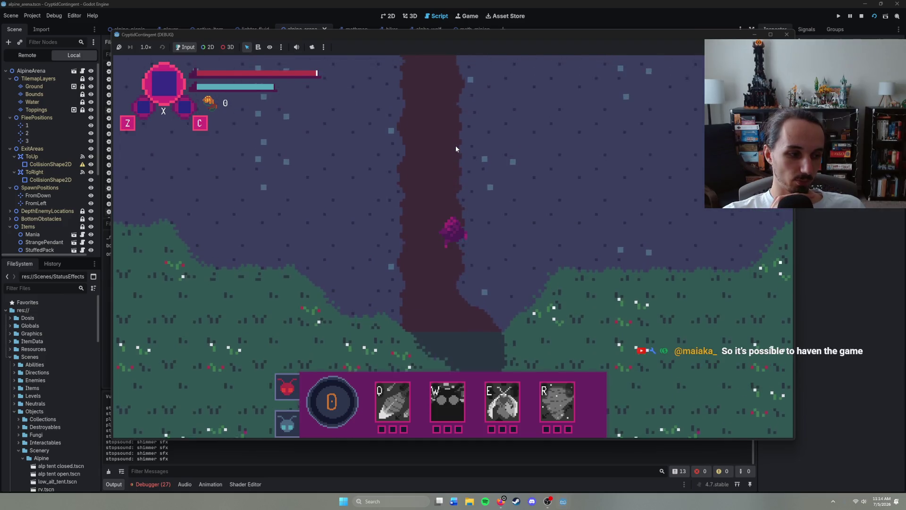
right_click(455, 148)
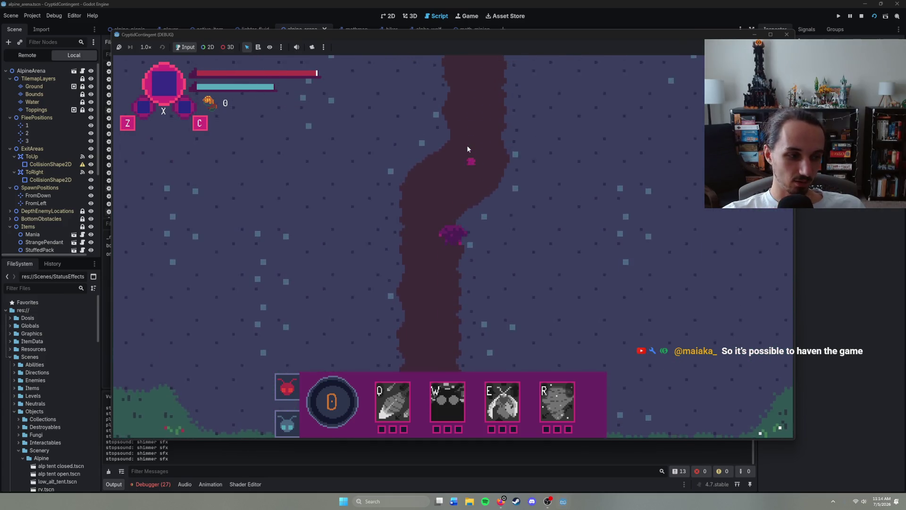
right_click(472, 152)
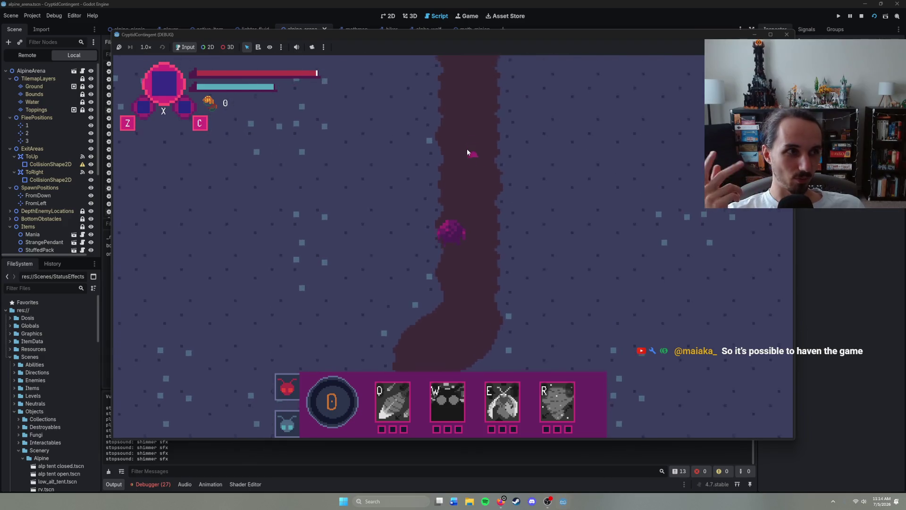
right_click(467, 152)
right_click(468, 152)
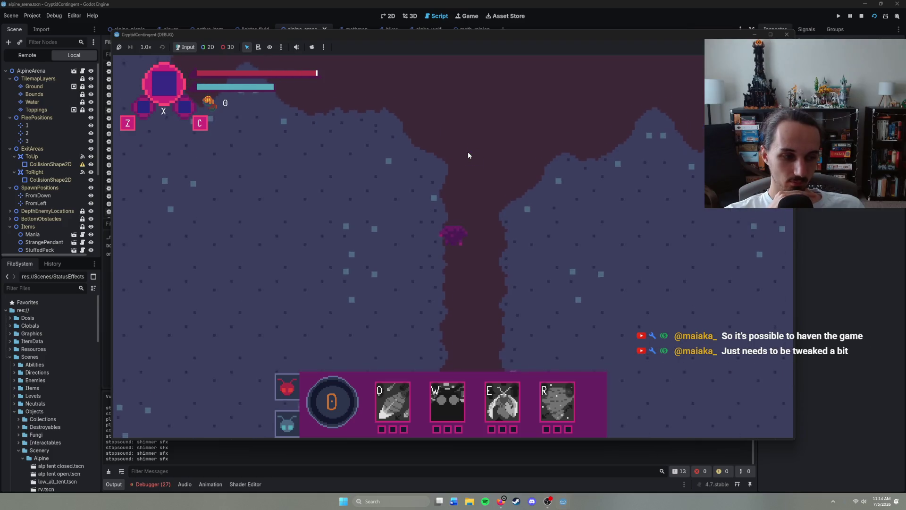
right_click(423, 156)
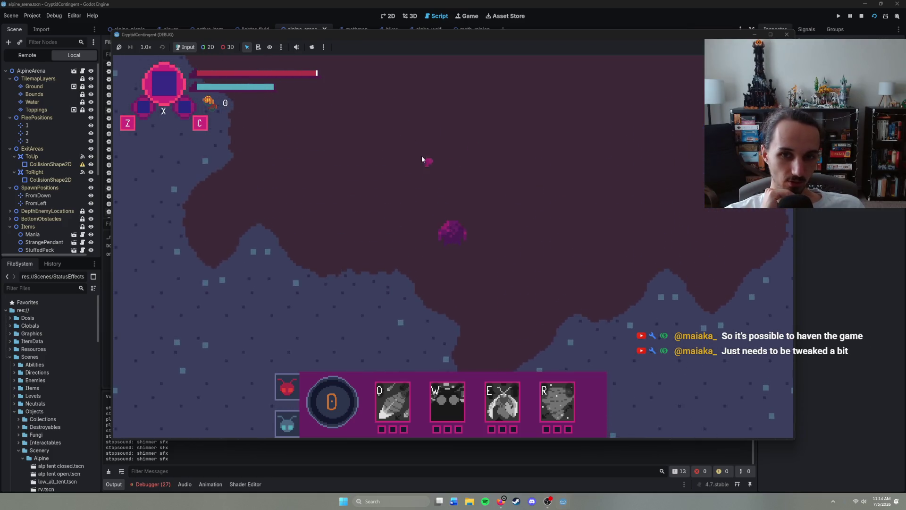
right_click(441, 152)
right_click(409, 151)
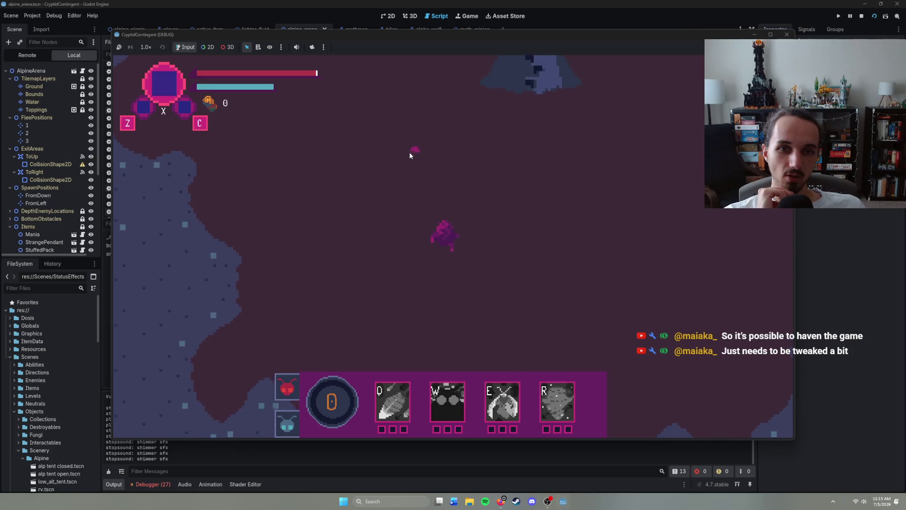
right_click(482, 138)
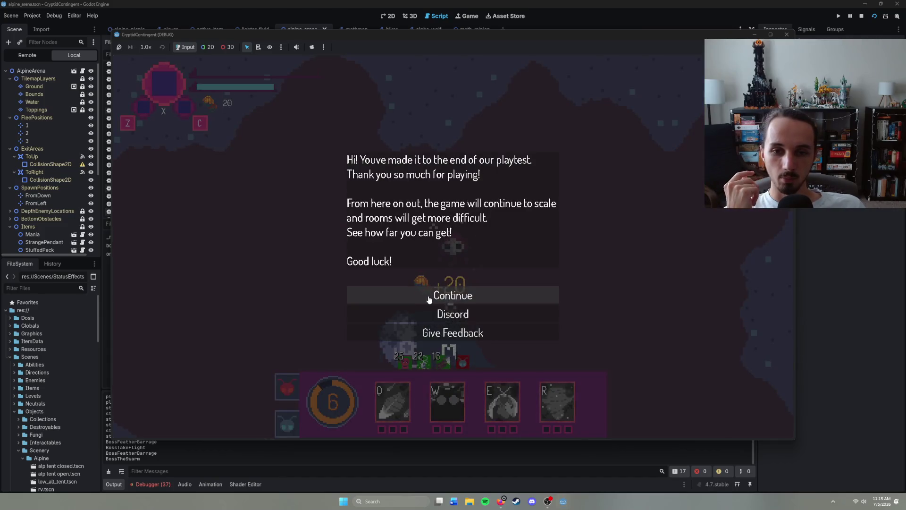
- Dismiss the end-of-playtest message and walk the player across the arena into the forest clearing
click(428, 297)
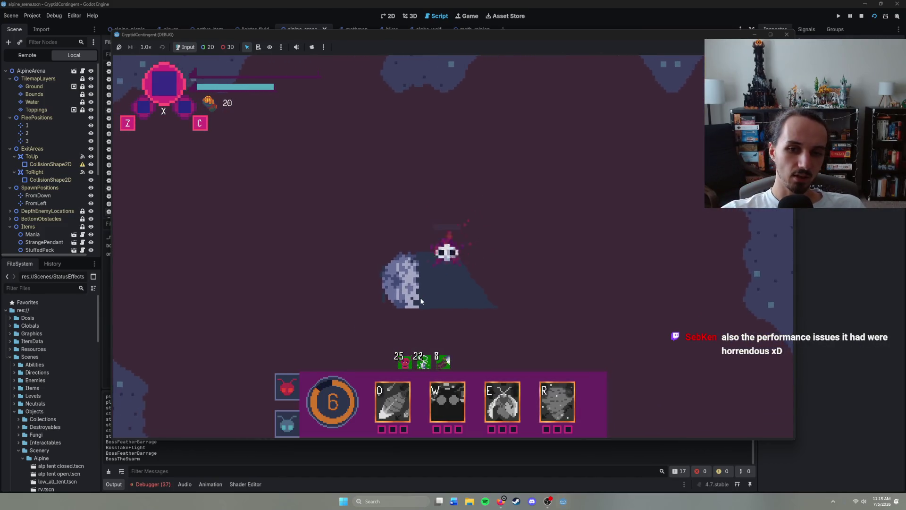
right_click(511, 232)
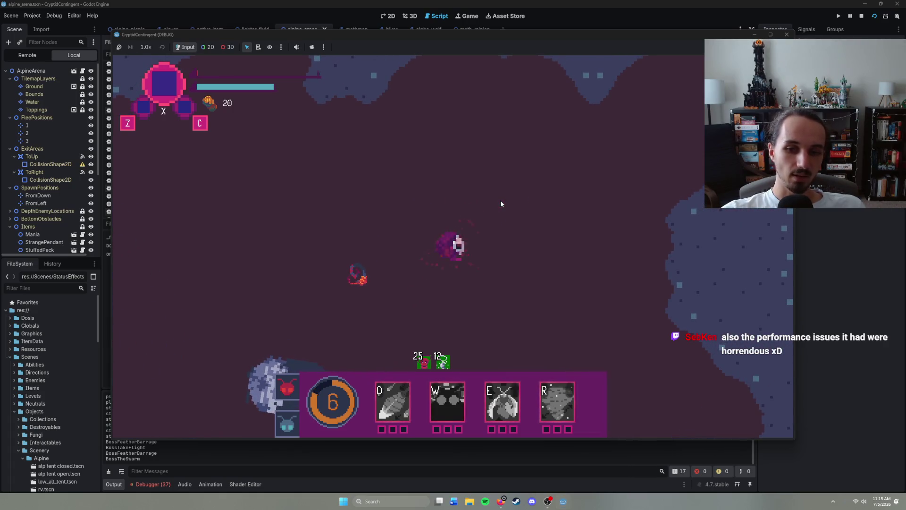
right_click(539, 196)
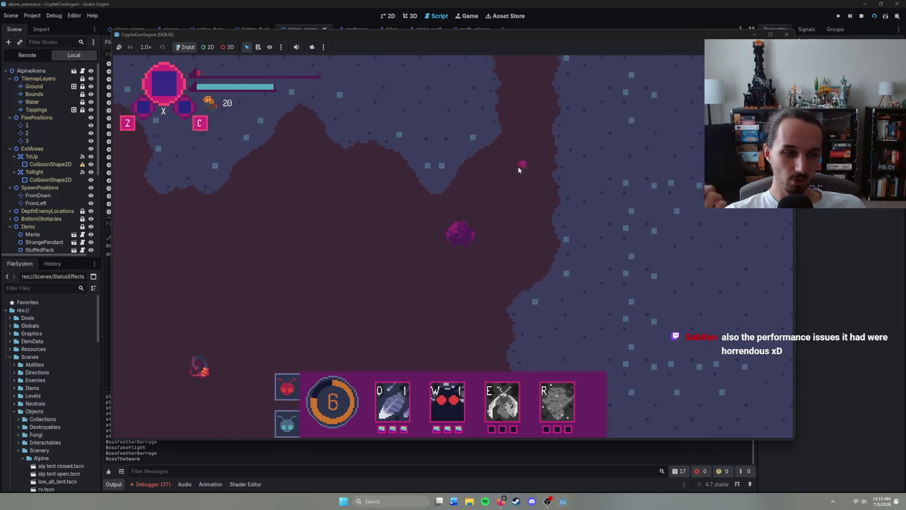
right_click(464, 160)
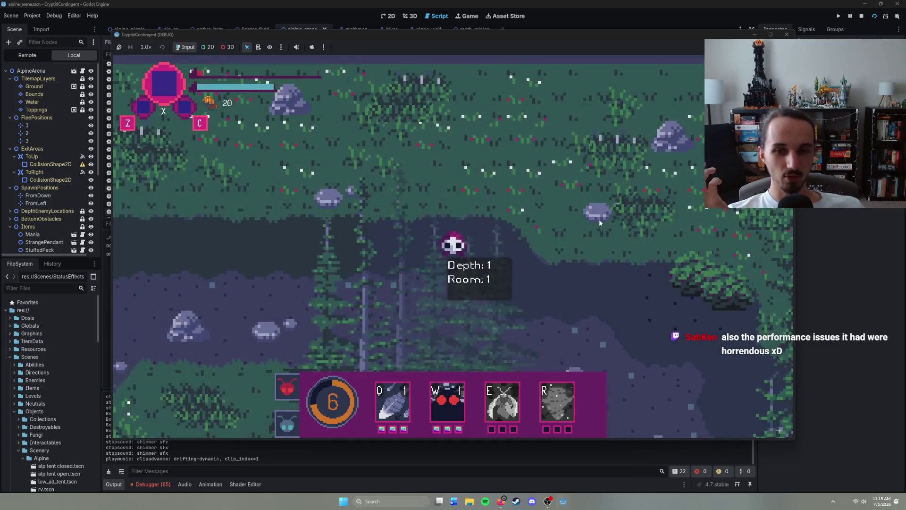
right_click(559, 316)
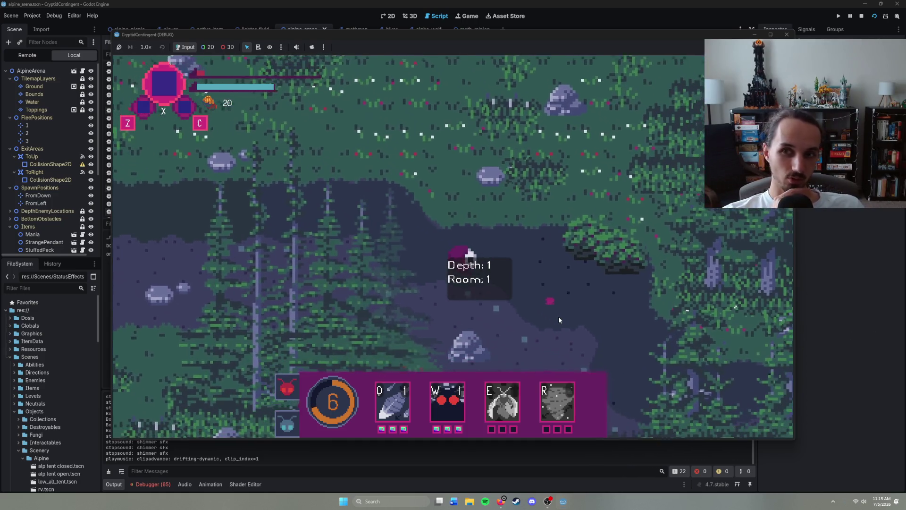
right_click(559, 320)
right_click(548, 320)
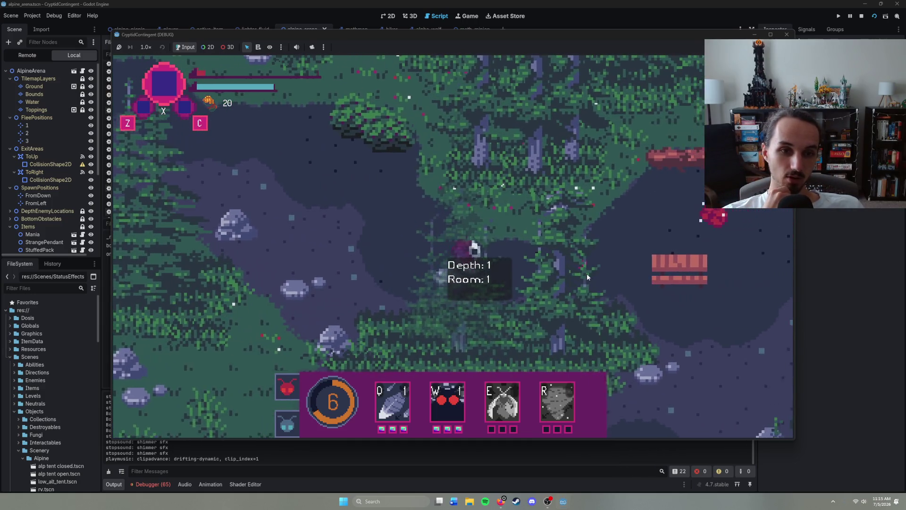
right_click(587, 276)
right_click(571, 310)
right_click(547, 311)
right_click(554, 280)
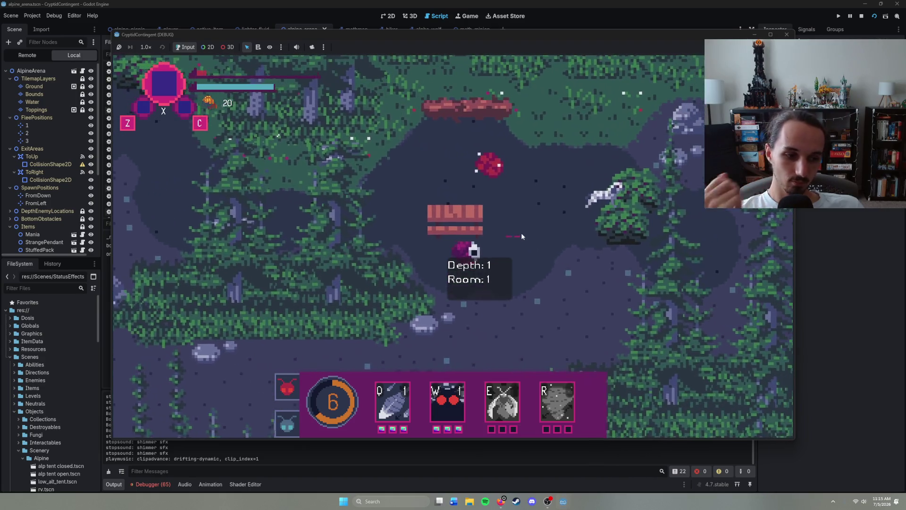
- Walk past the white creature and campfire, then break the bush beside the player
right_click(493, 221)
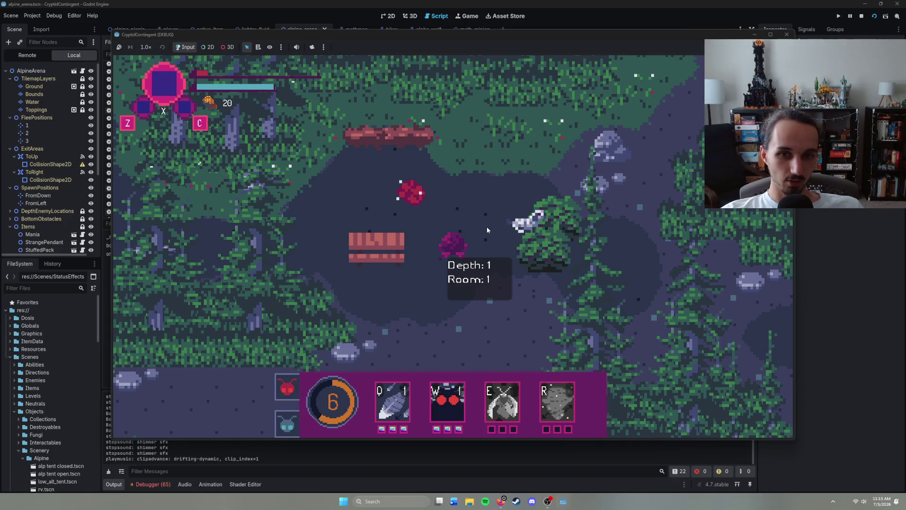
right_click(539, 249)
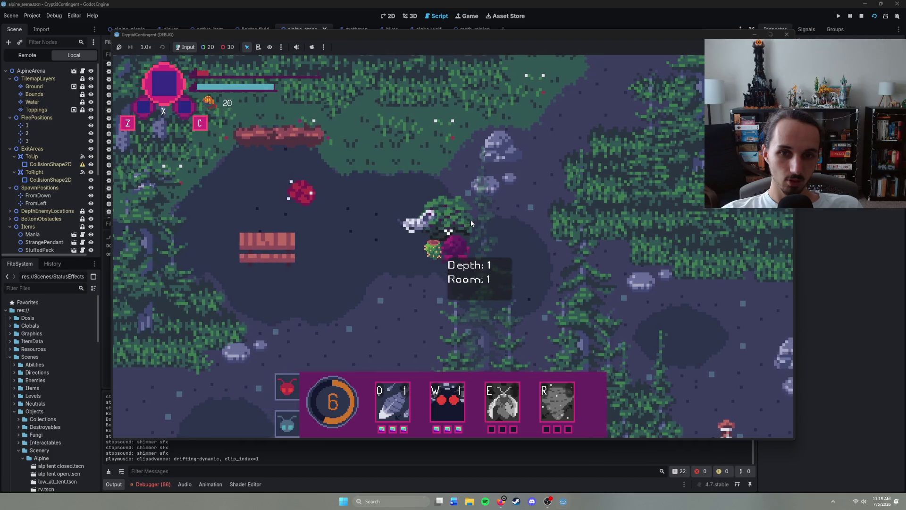
right_click(546, 301)
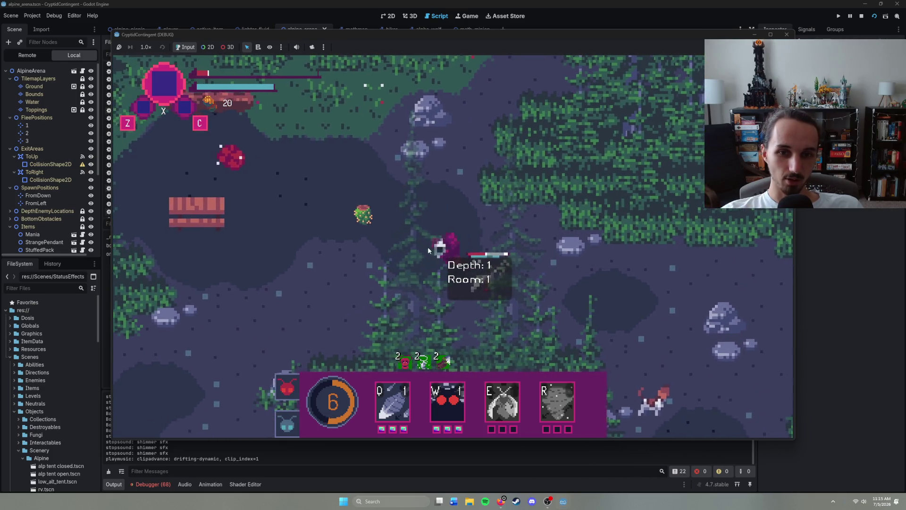
right_click(428, 247)
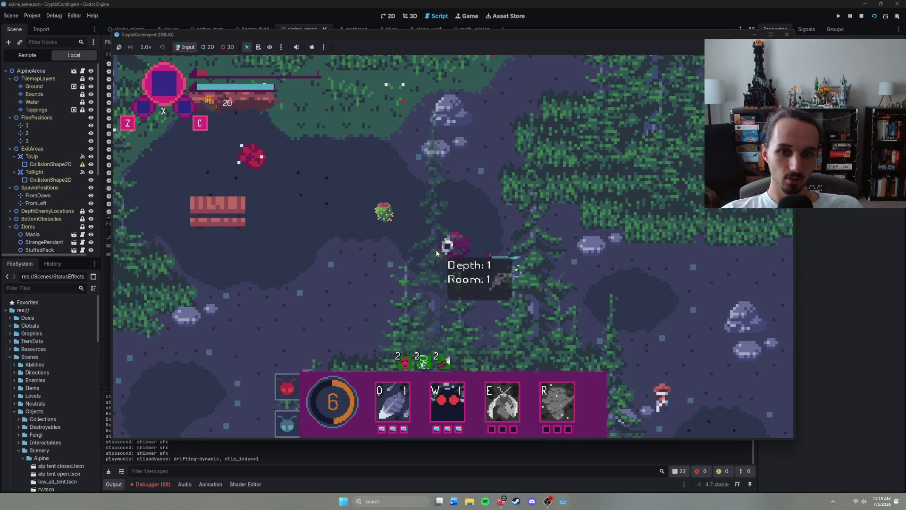
right_click(591, 281)
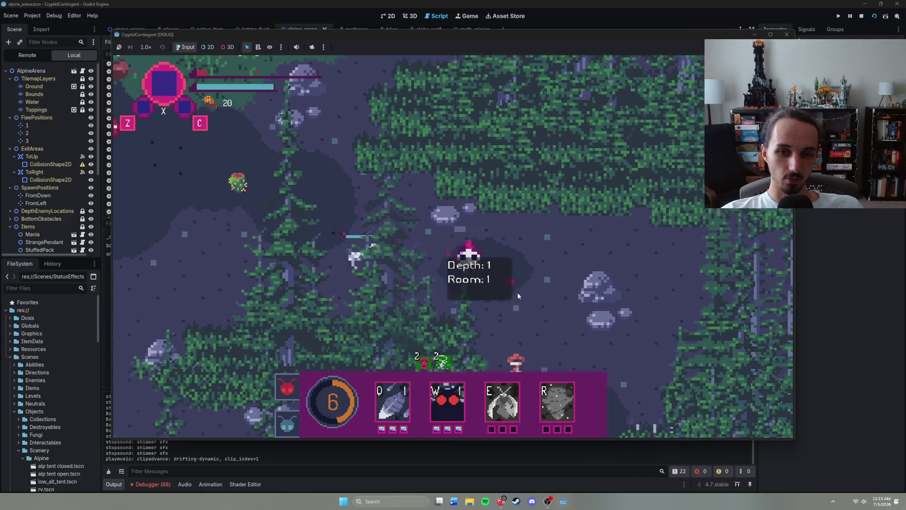
right_click(505, 333)
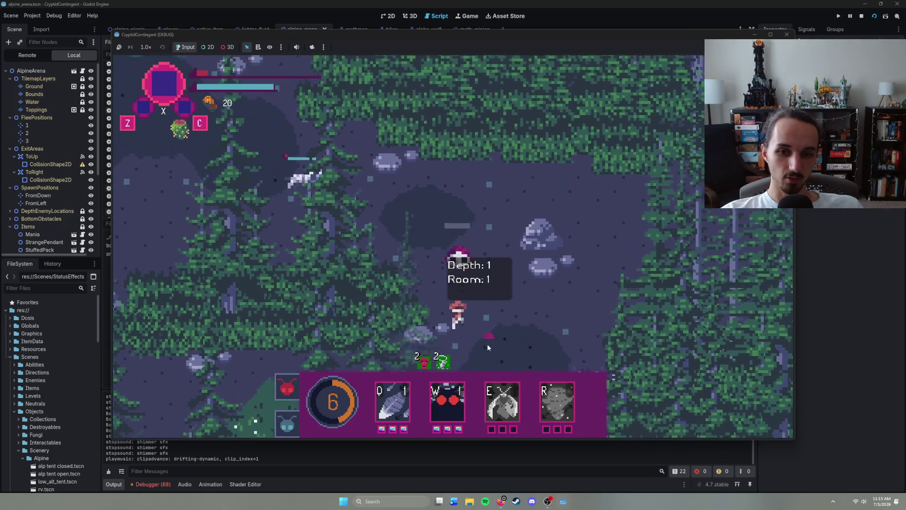
right_click(488, 346)
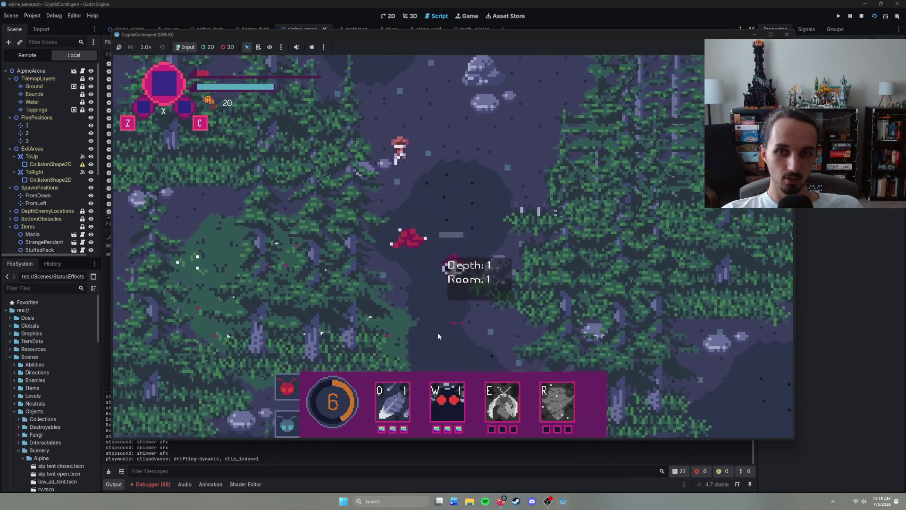
right_click(438, 336)
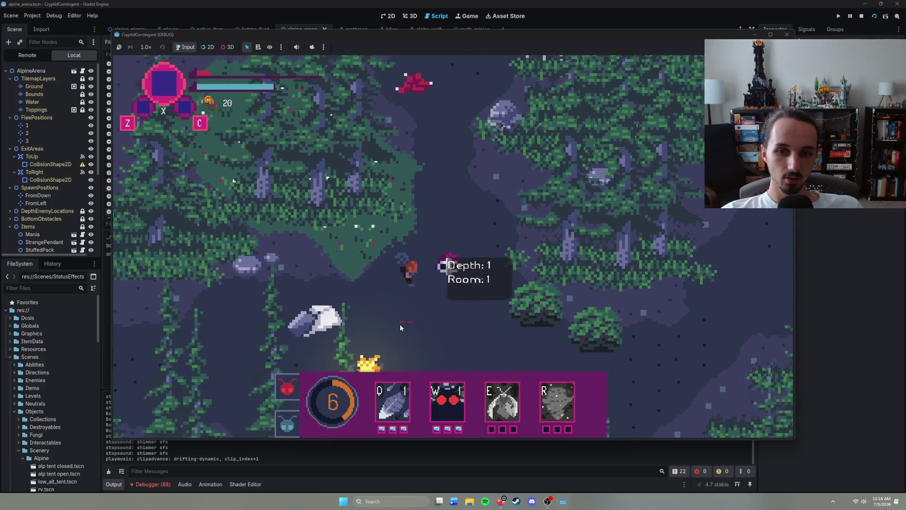
right_click(395, 321)
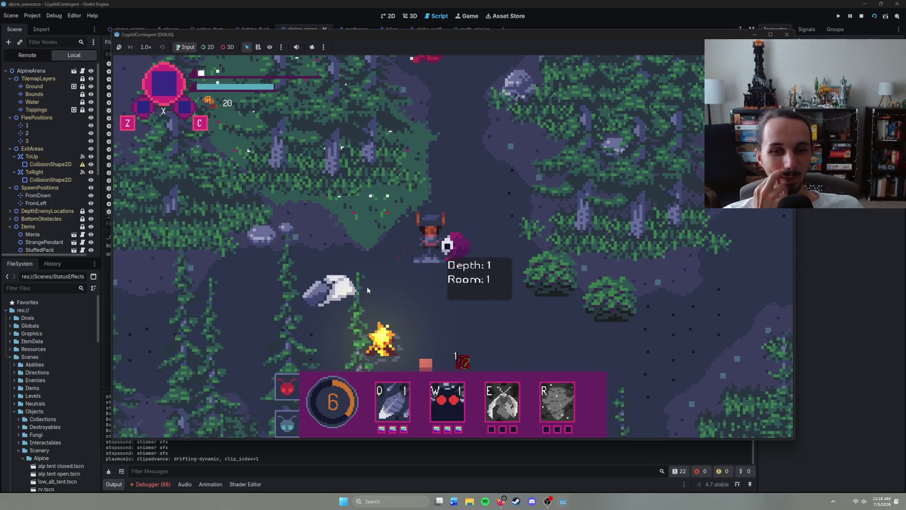
right_click(533, 288)
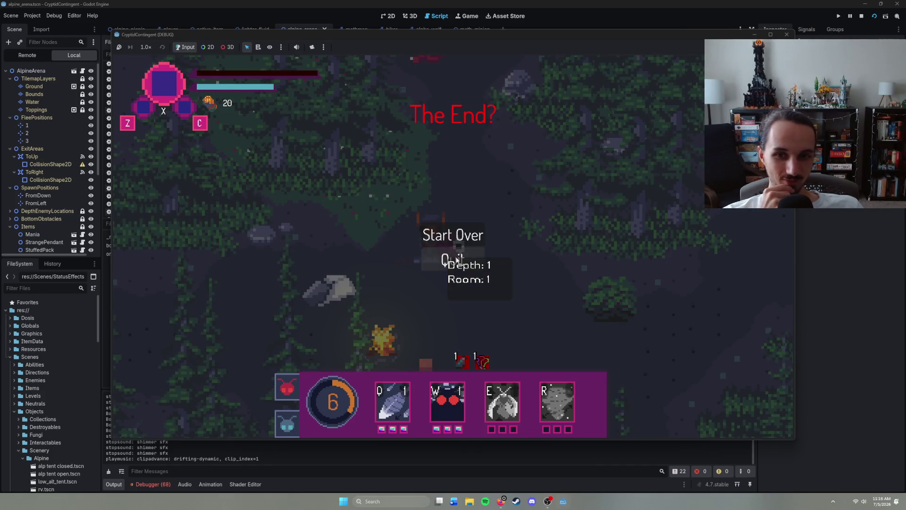
- Choose Start Over, walk the player around Room 0, then stop the playtest with F8
click(460, 240)
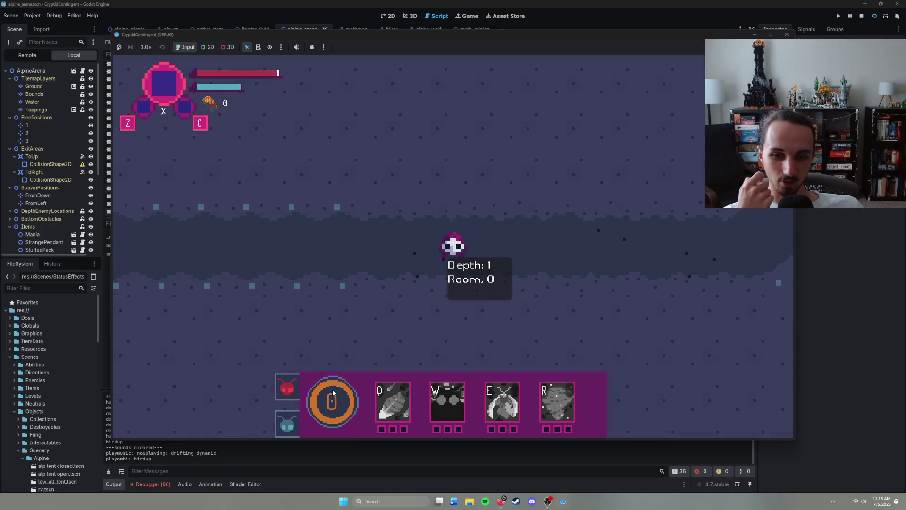
right_click(546, 262)
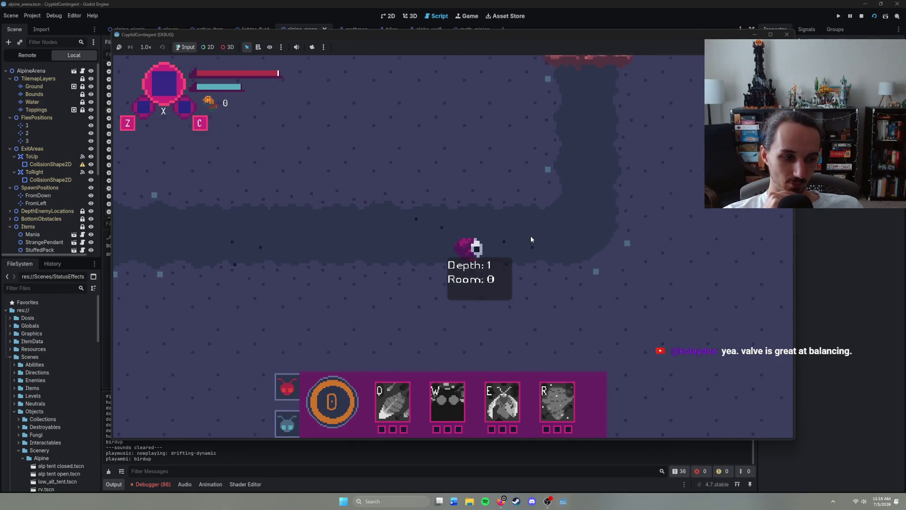
right_click(489, 203)
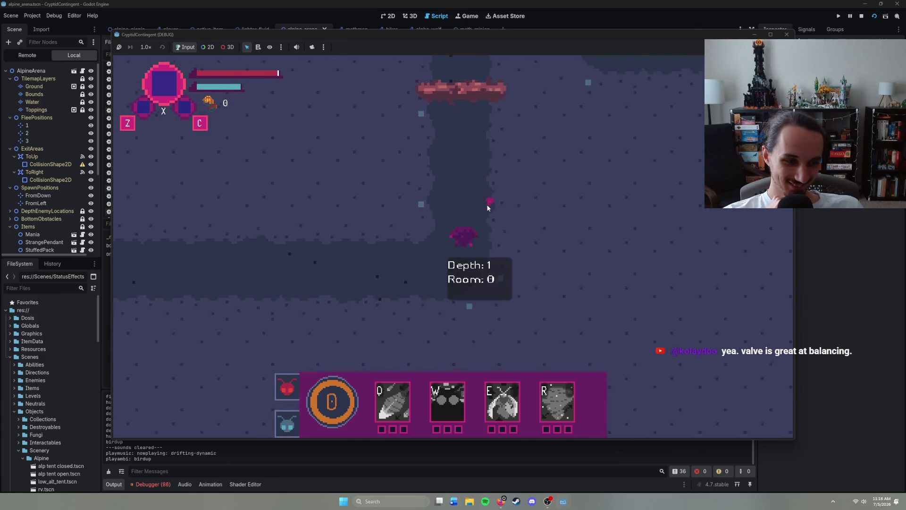
right_click(463, 202)
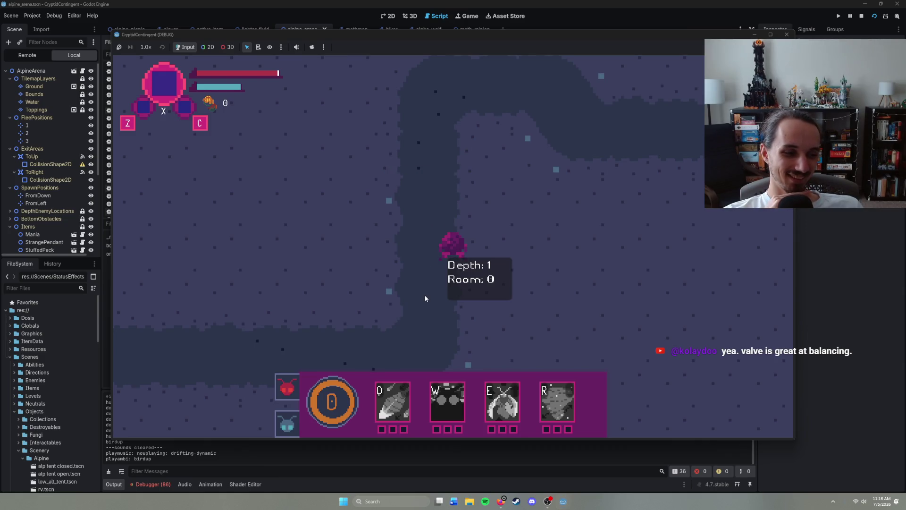
right_click(420, 352)
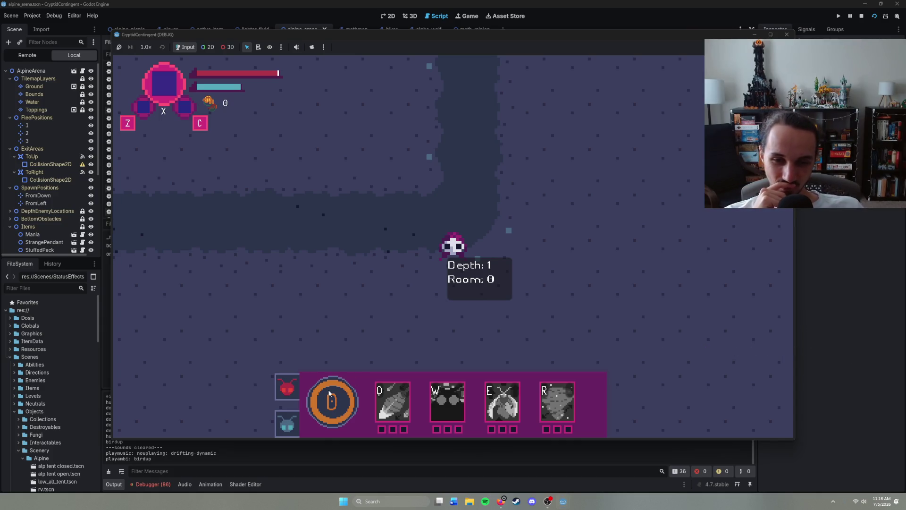
key(F8)
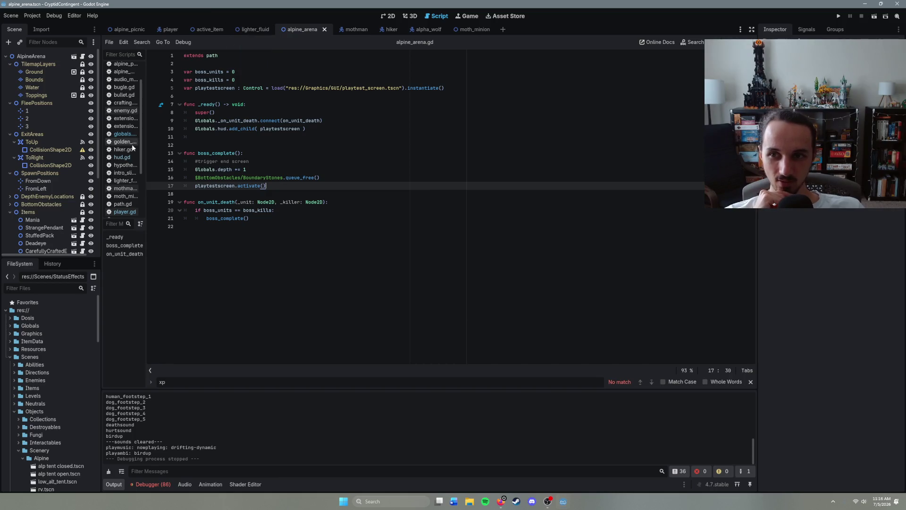
- Open globals.gd and scroll to the player_xp setter
click(124, 134)
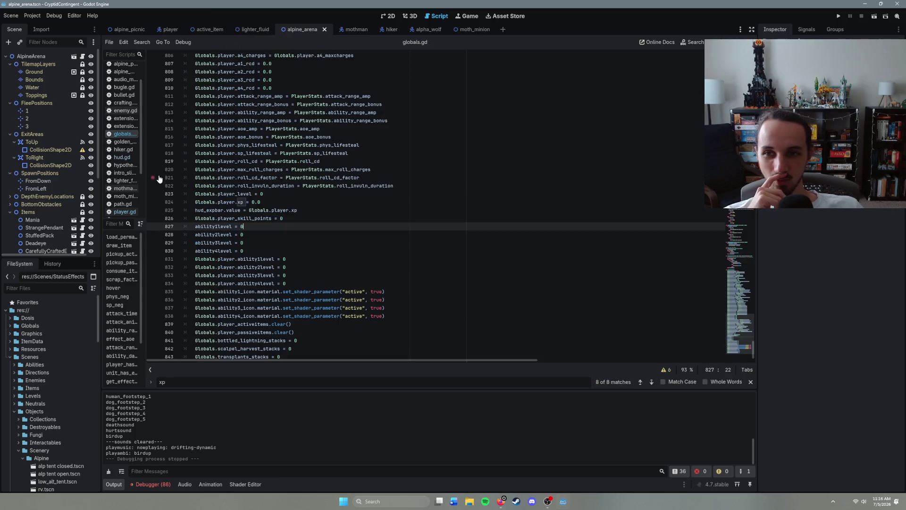
drag(757, 258, 756, 89)
scroll(424, 208, down, 4)
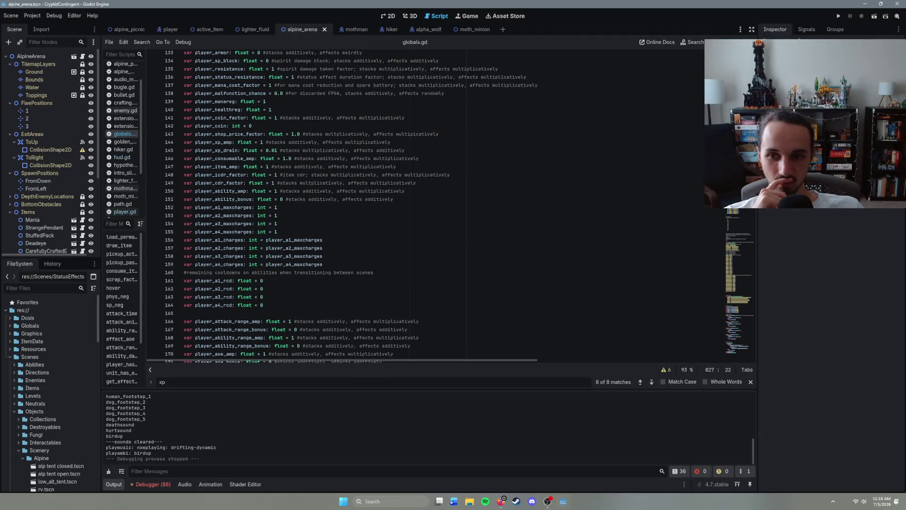
scroll(424, 208, down, 8)
scroll(424, 208, down, 3)
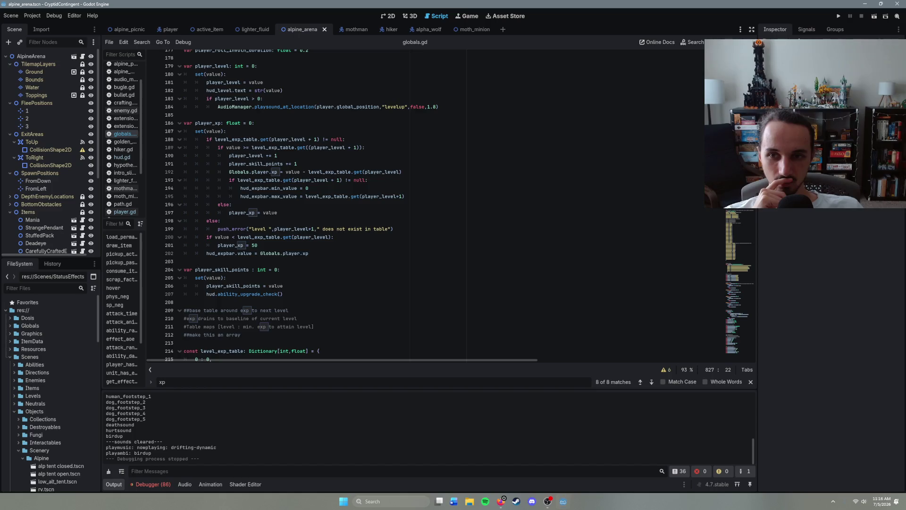
scroll(425, 208, up, 2)
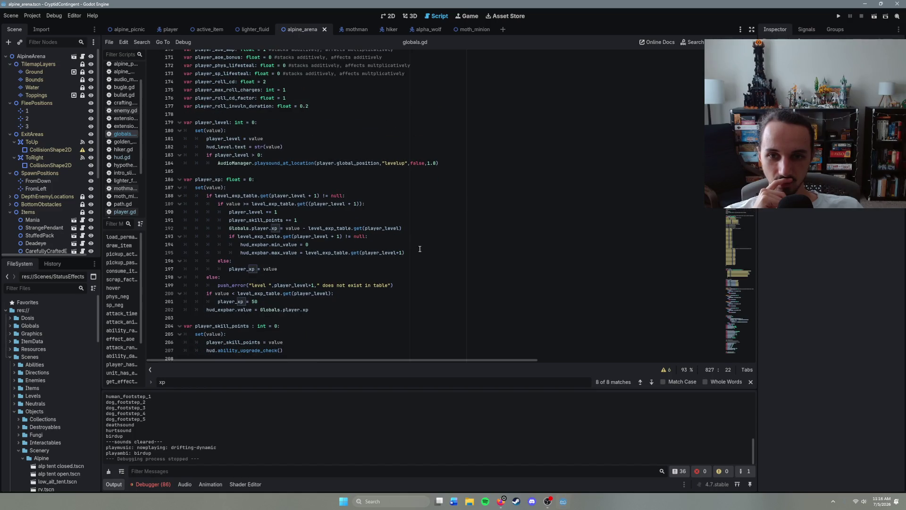
- Copy the hud_expbar min_value and max_value lines, then place the caret after the line 824 xp reset
click(426, 252)
click(239, 244)
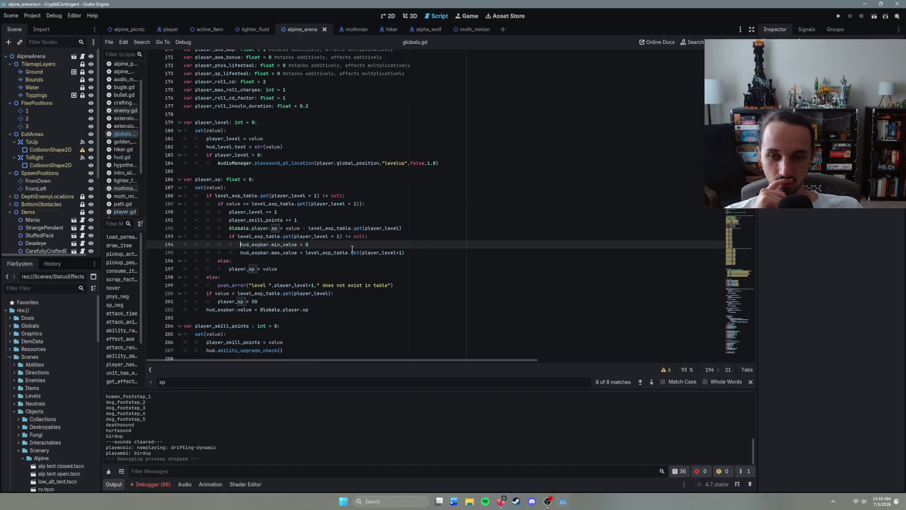
drag(419, 252, 253, 246)
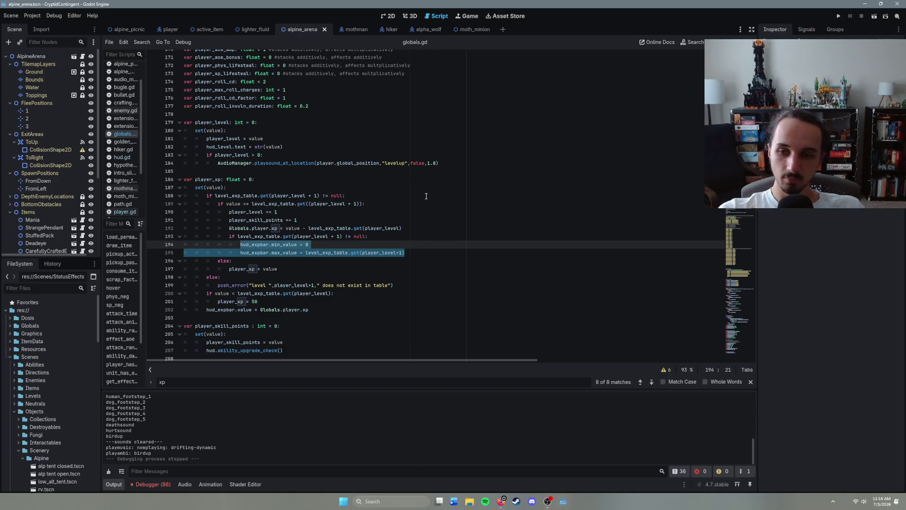
click(428, 253)
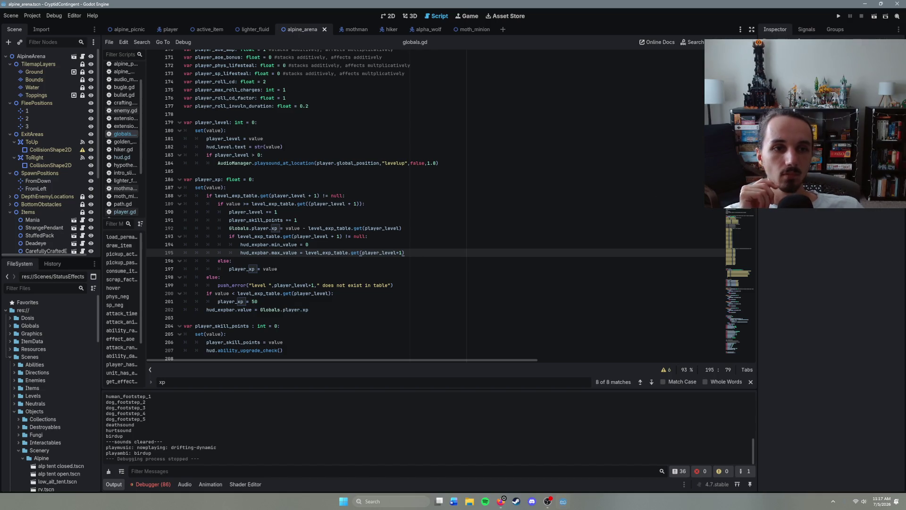
click(733, 351)
click(287, 189)
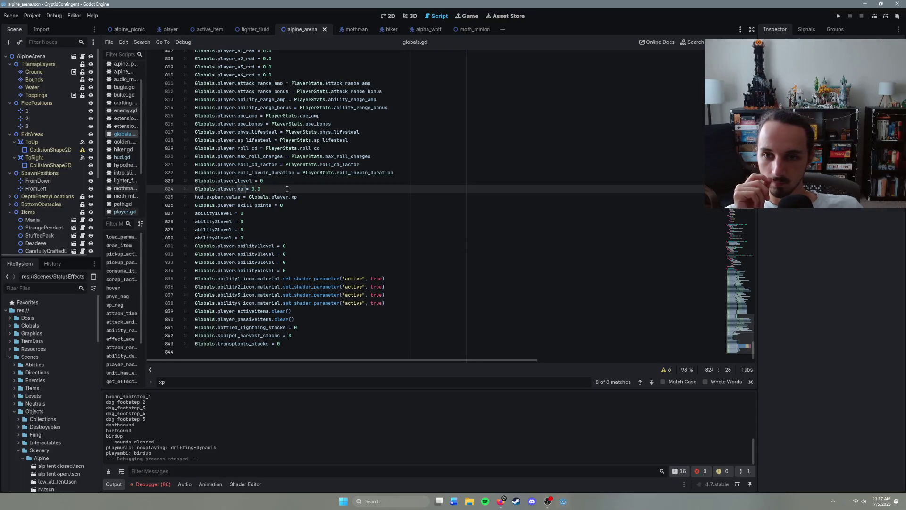
- Paste the hud_expbar min_value/max_value lines into the reset block, fix indentation, and relaunch with F6
key(ctrl+v)
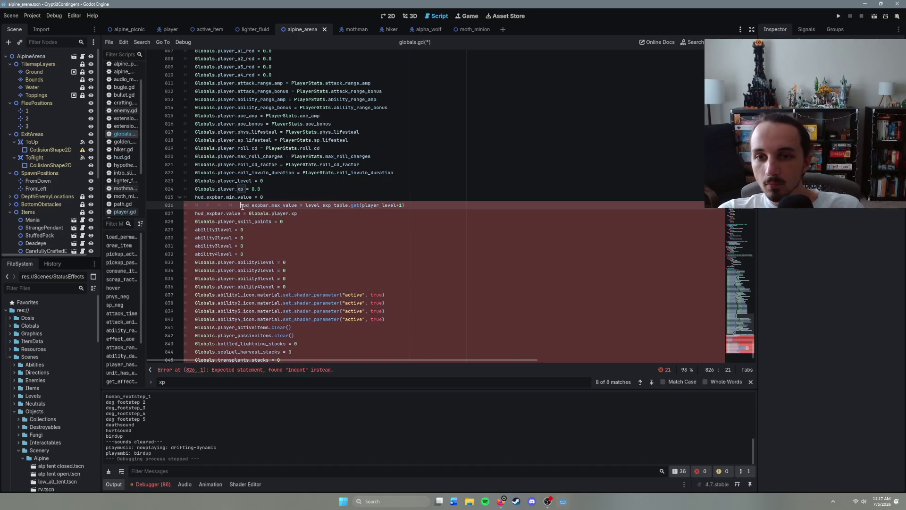
key(BackSpace)
key(BackSpace)
key(BackSpace)
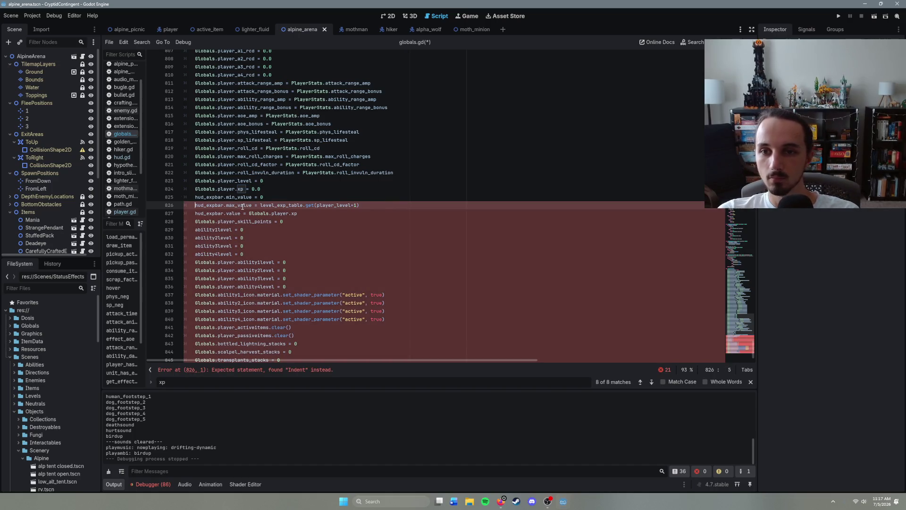
click(304, 219)
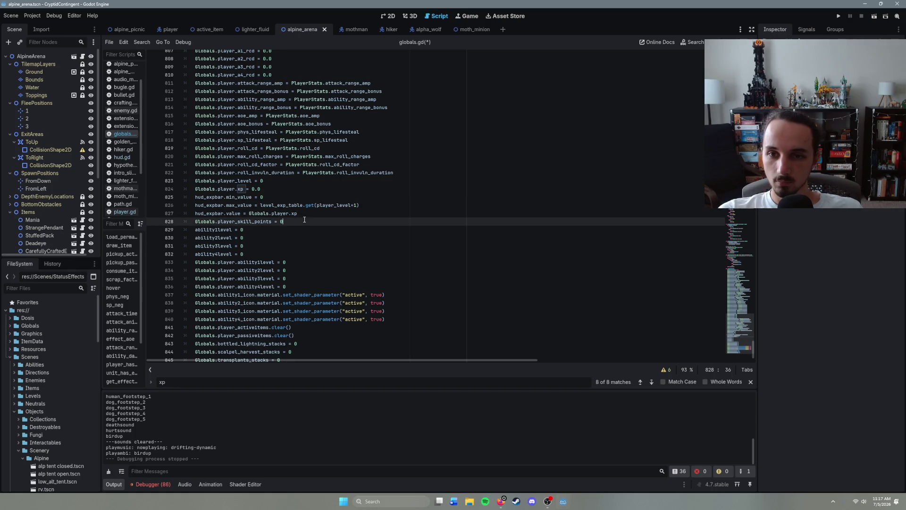
key(F6)
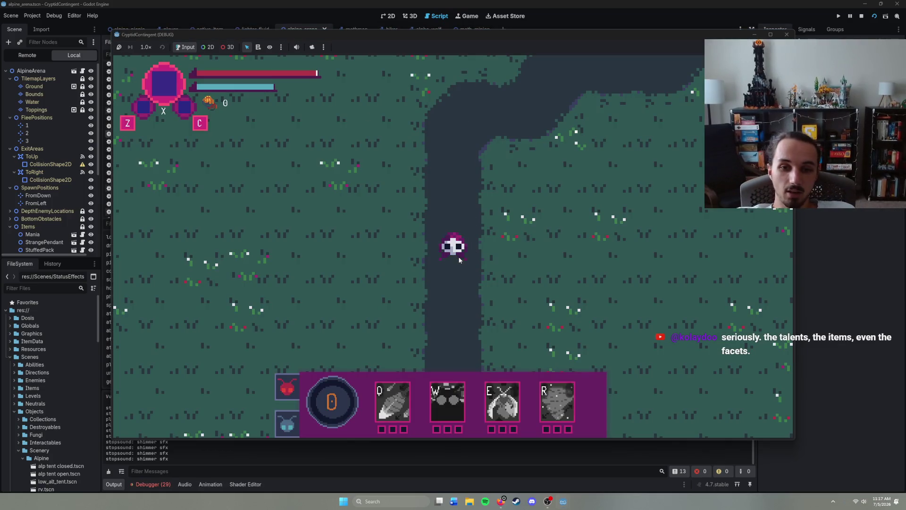
- Walk the character up the river to the boss and choose Continue on the end-of-playtest prompt
right_click(456, 157)
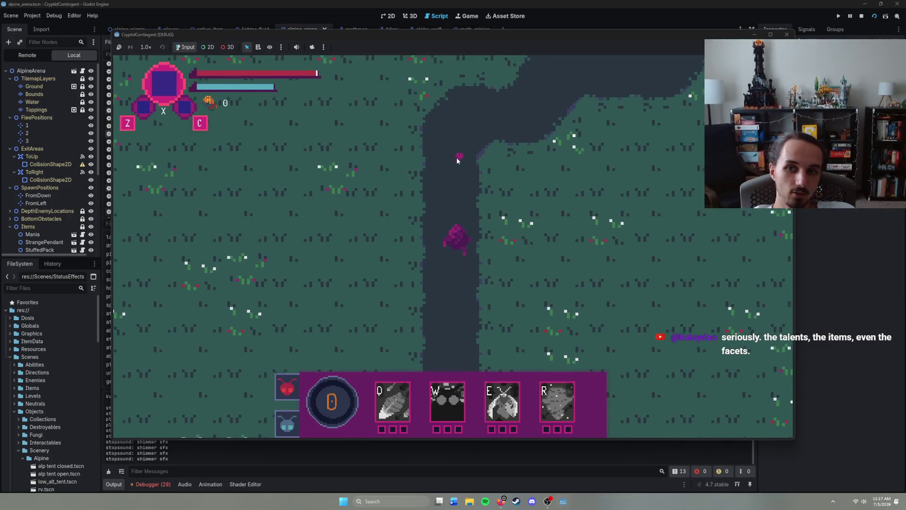
right_click(543, 151)
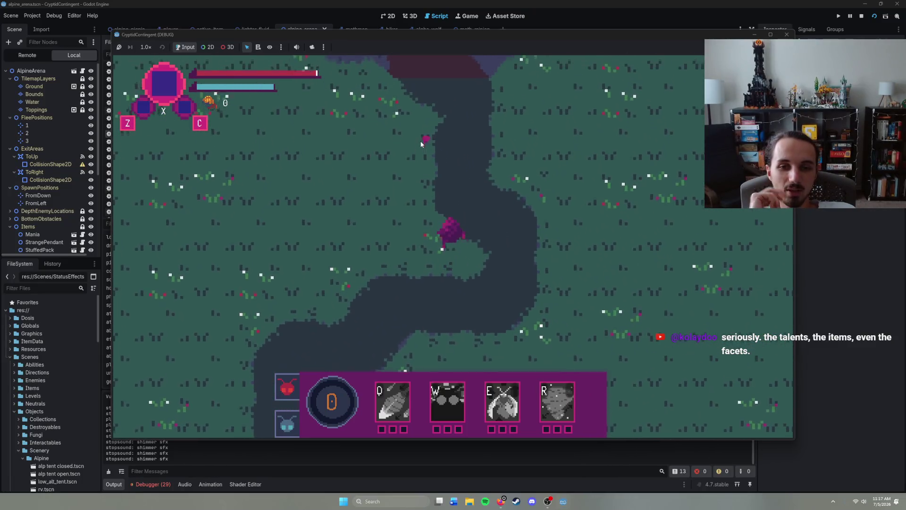
right_click(446, 140)
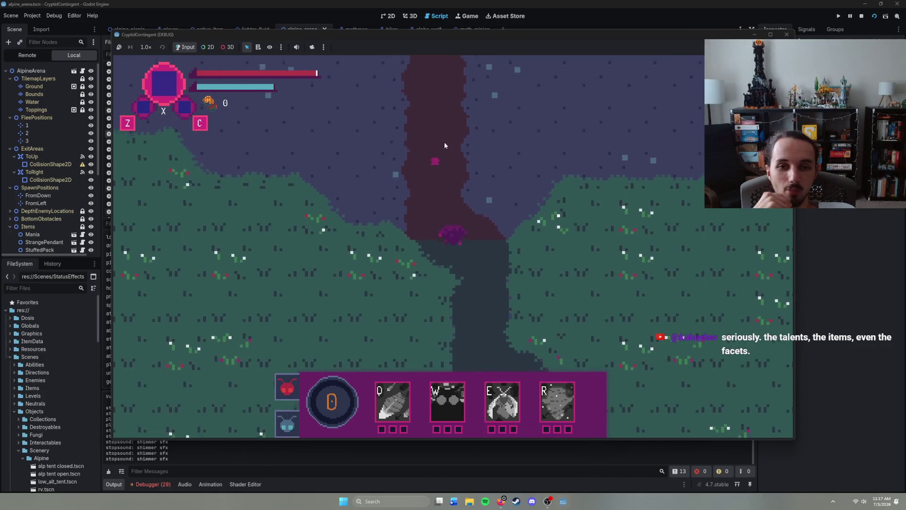
right_click(479, 152)
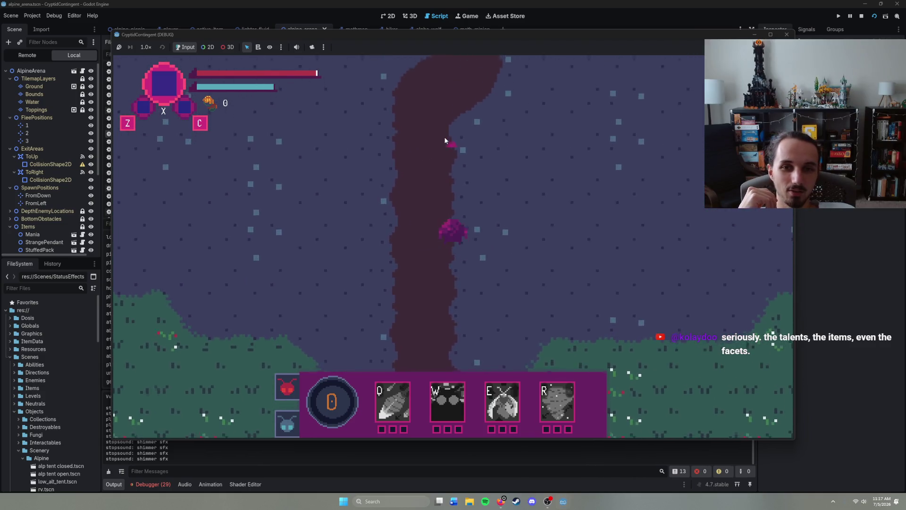
right_click(472, 147)
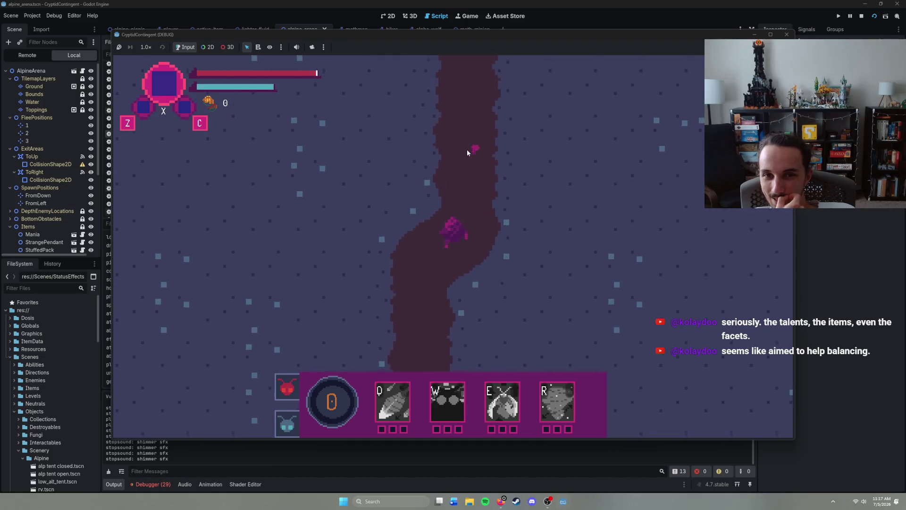
right_click(415, 146)
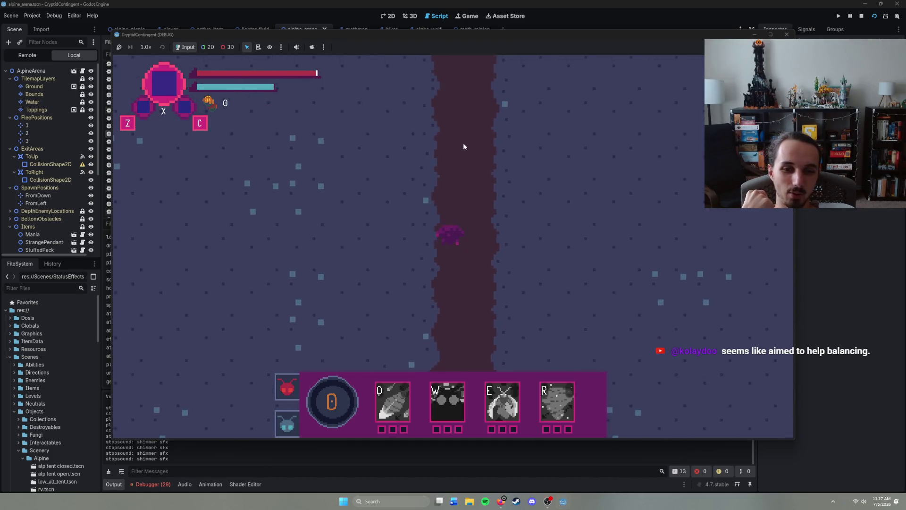
right_click(479, 149)
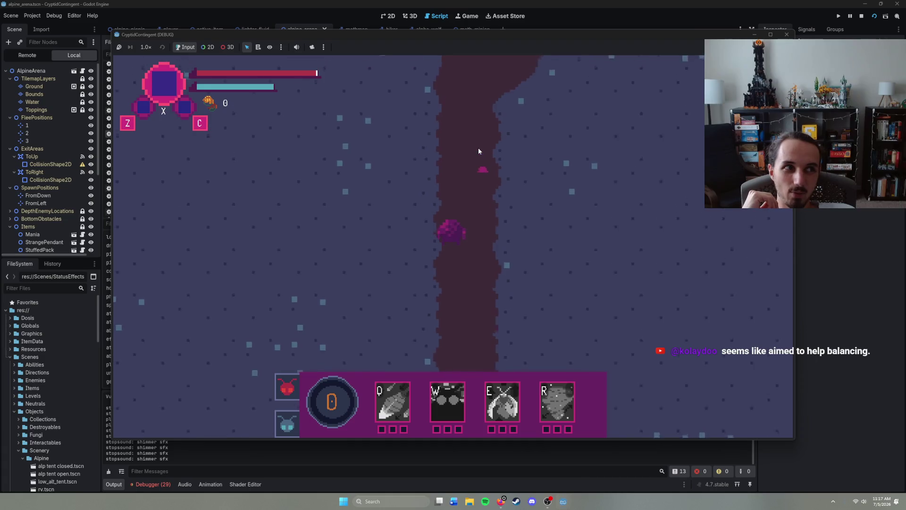
right_click(482, 150)
right_click(460, 144)
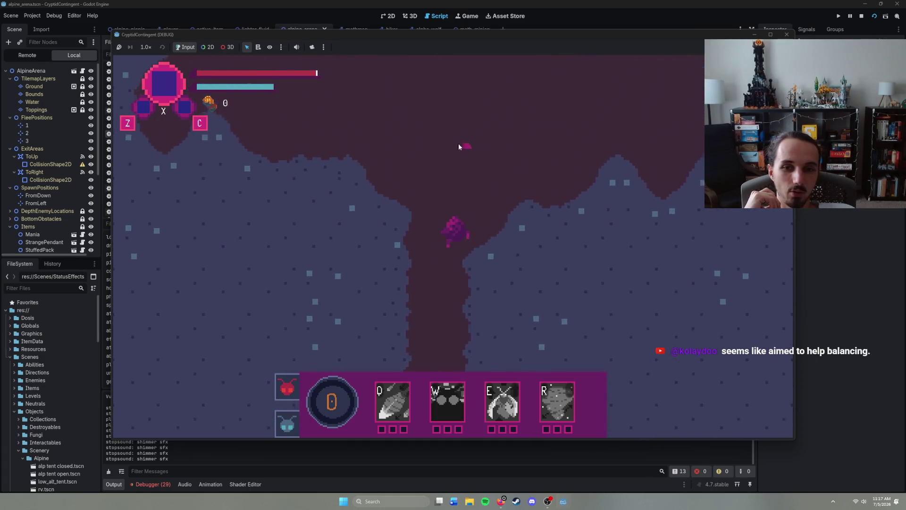
right_click(419, 140)
right_click(460, 142)
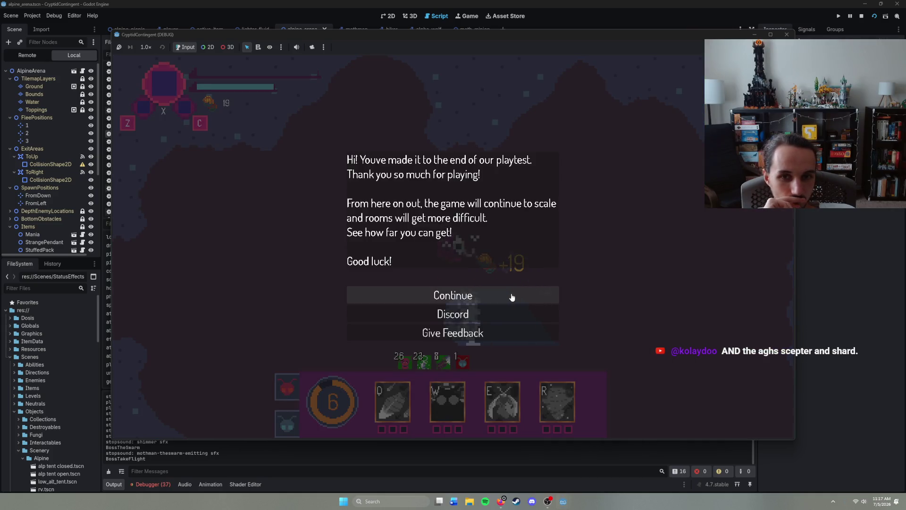
click(512, 296)
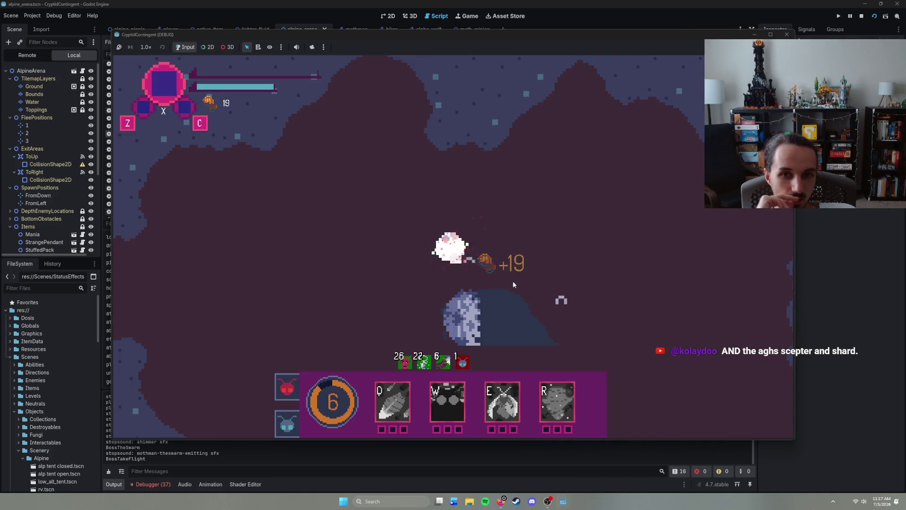
- Hit the boss with the Q and W abilities and move to the right
key(q)
key(w)
right_click(579, 193)
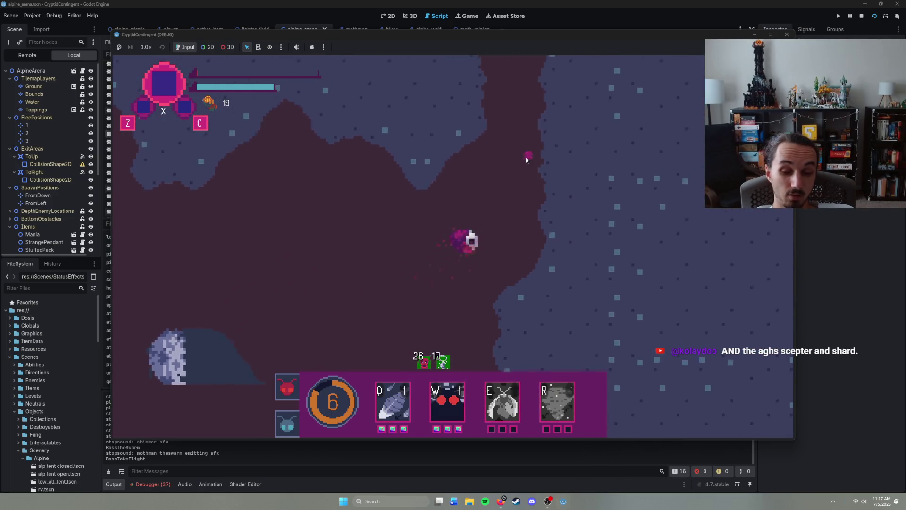
- Walk the character up the path, through the exit and deep into the forest room
right_click(489, 154)
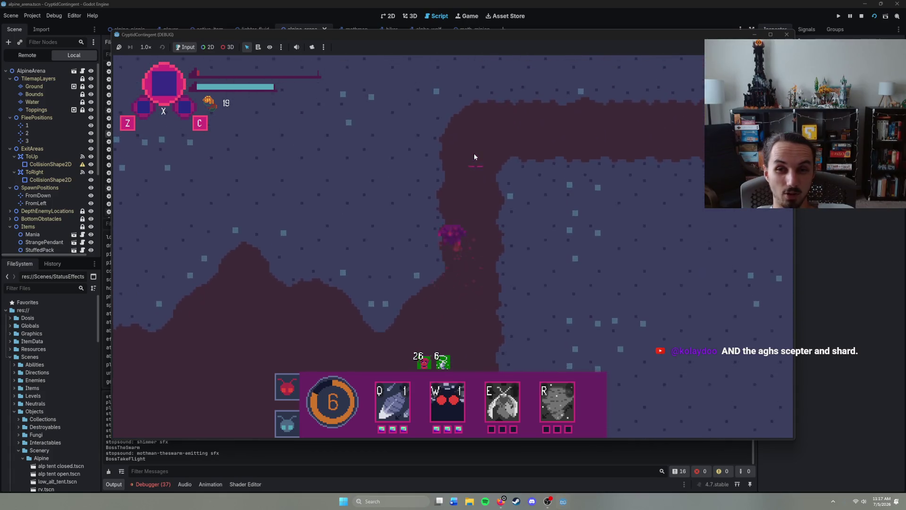
right_click(502, 172)
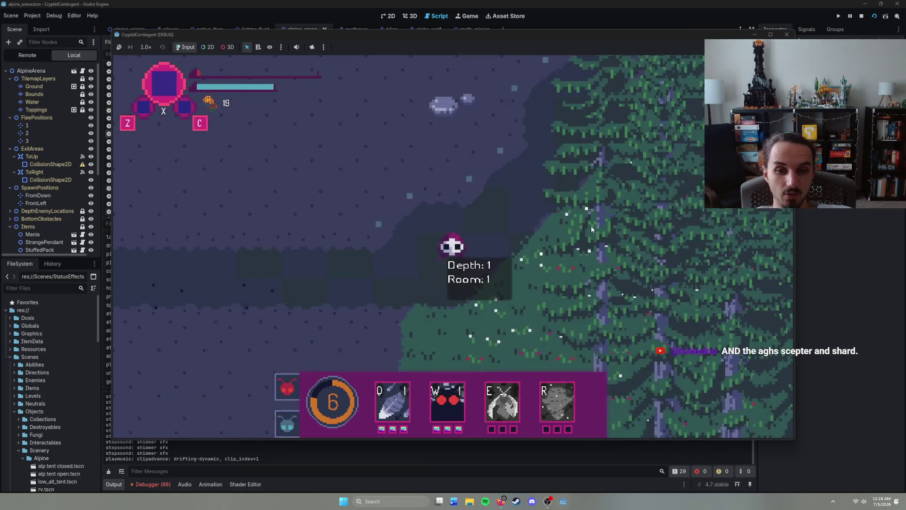
right_click(529, 198)
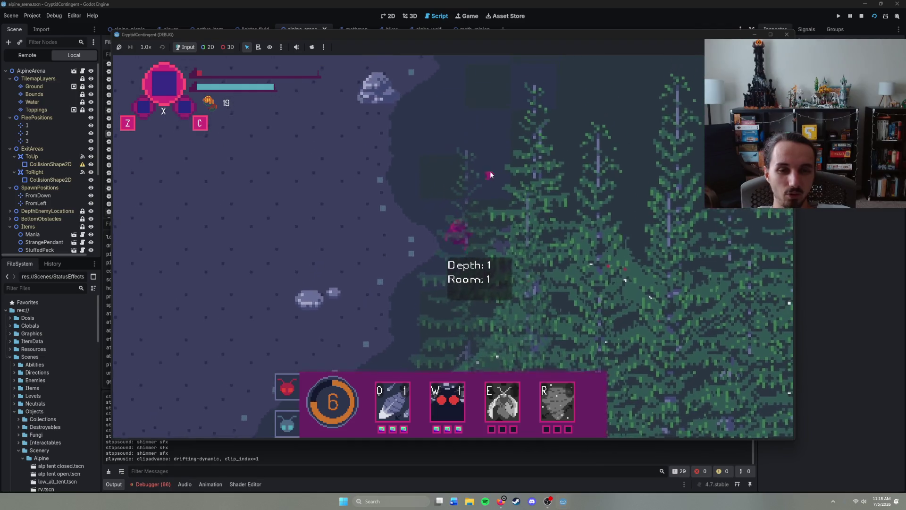
right_click(587, 206)
right_click(577, 194)
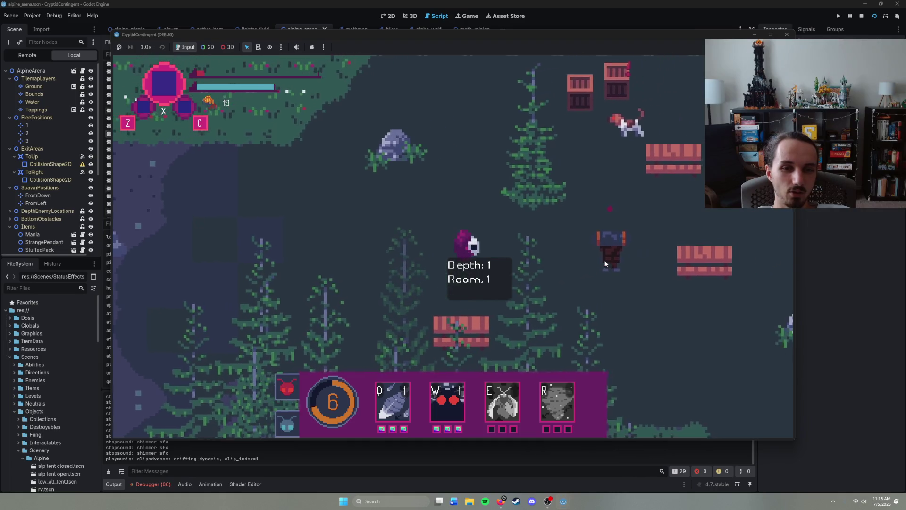
right_click(567, 208)
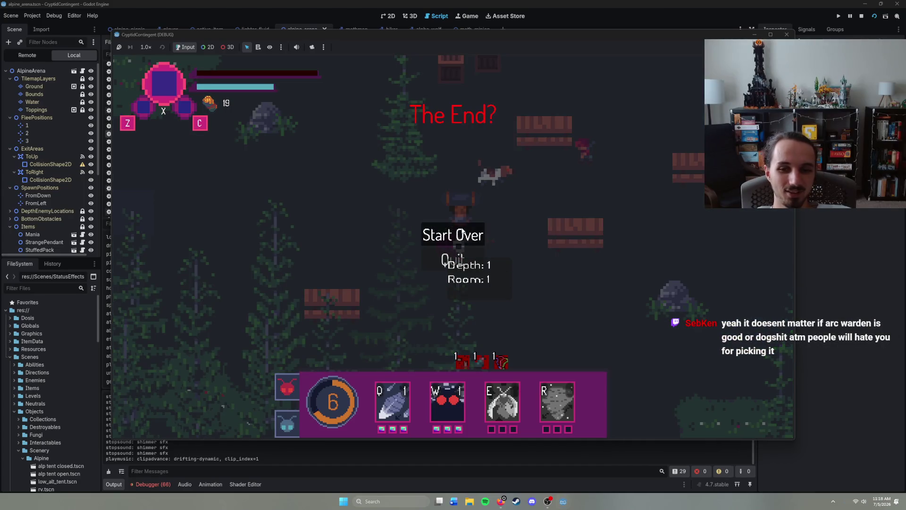
- Start the game over and walk the player right and up through the cave corridors
click(462, 231)
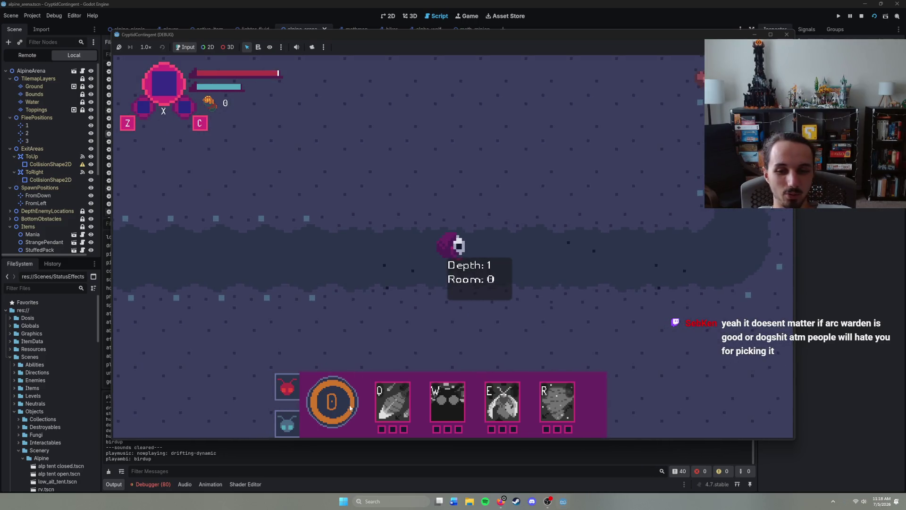
right_click(545, 257)
right_click(567, 262)
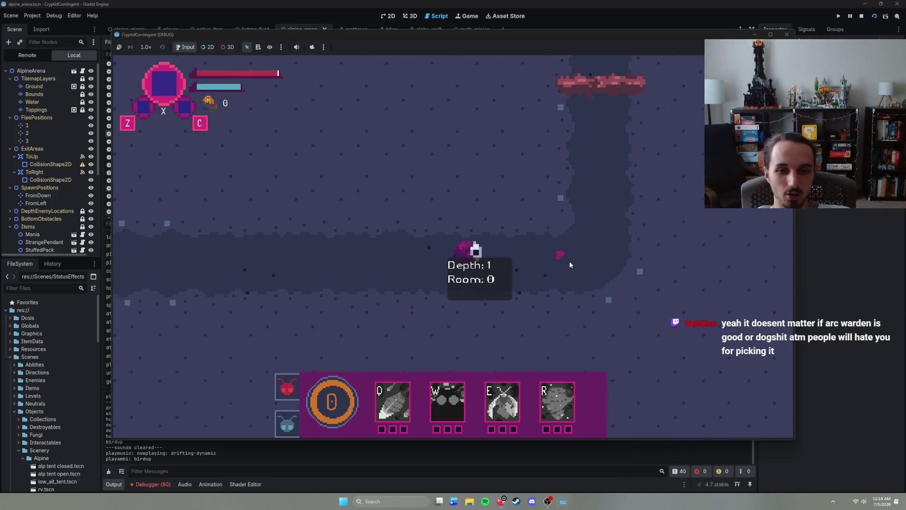
right_click(547, 216)
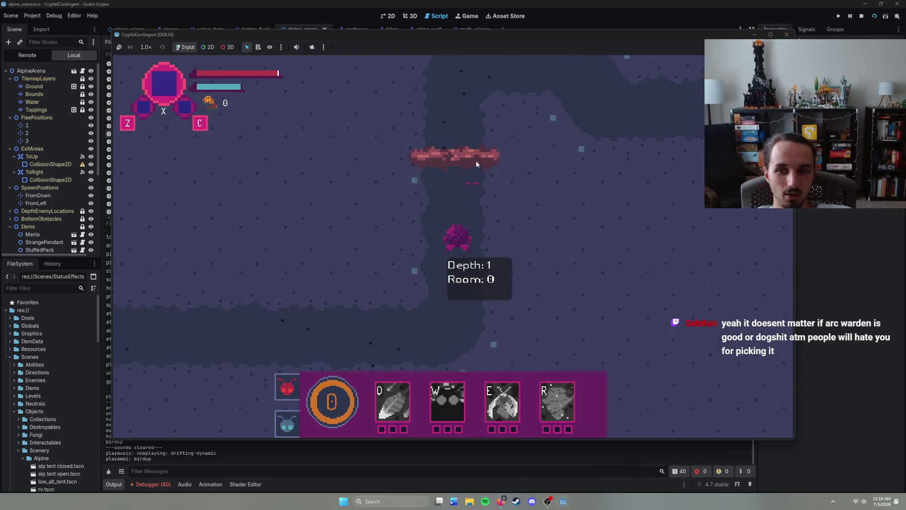
right_click(458, 129)
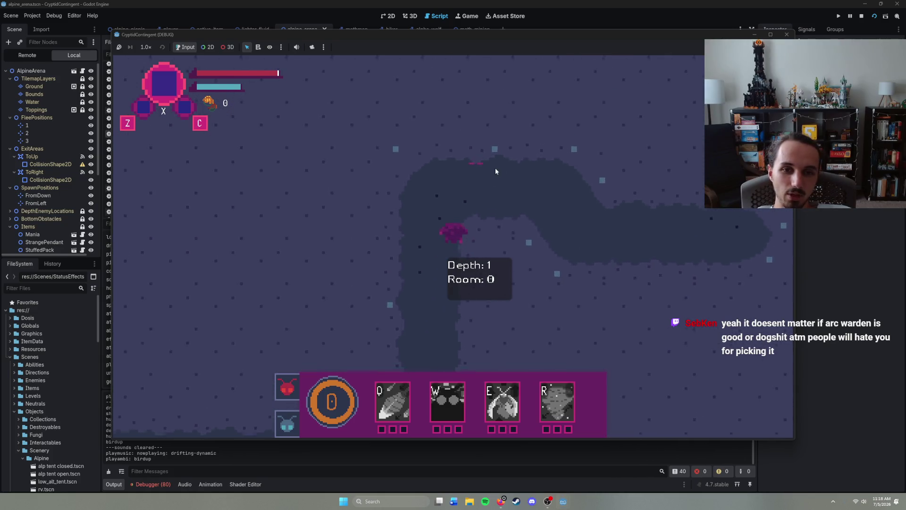
right_click(531, 201)
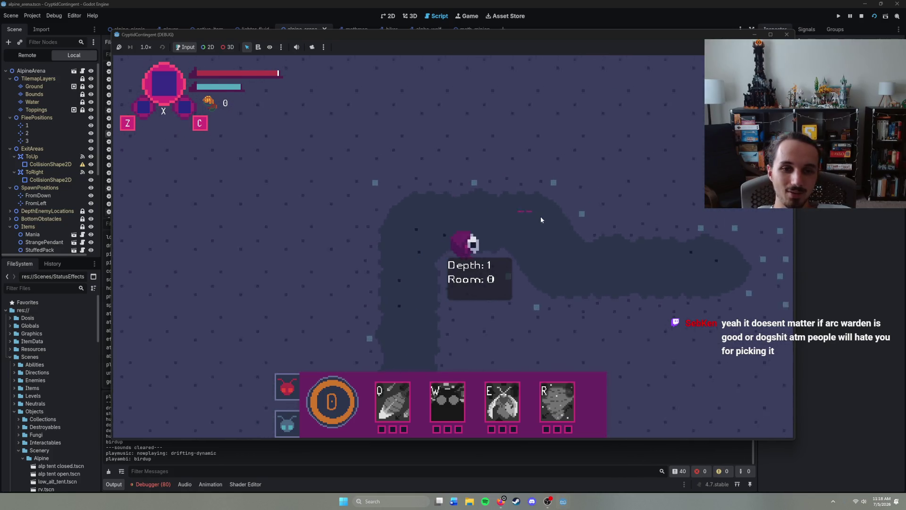
right_click(536, 258)
right_click(598, 260)
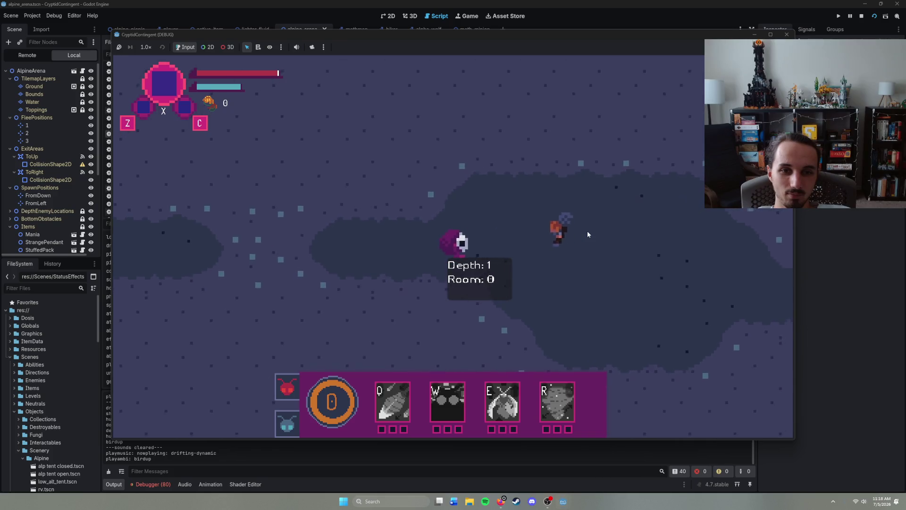
- Fight the purple enemy until it falls, then stop the playtest with F8
right_click(384, 254)
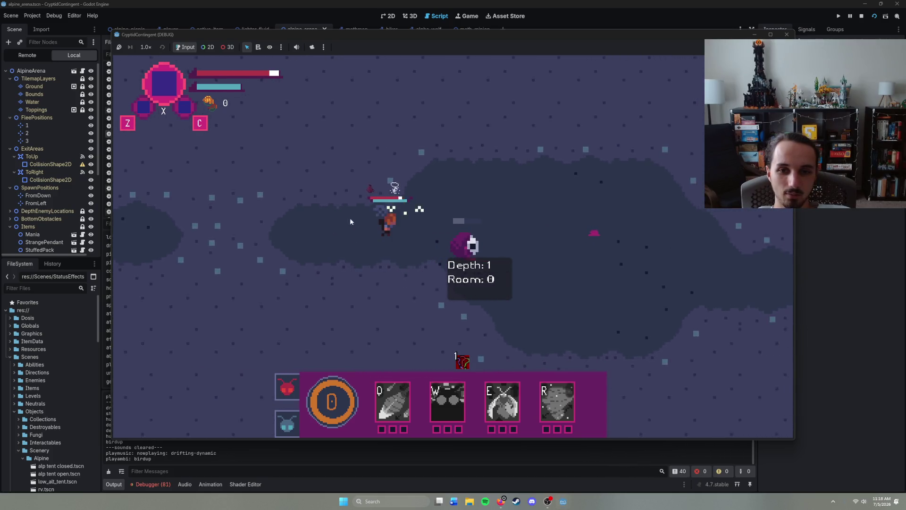
right_click(590, 266)
right_click(614, 263)
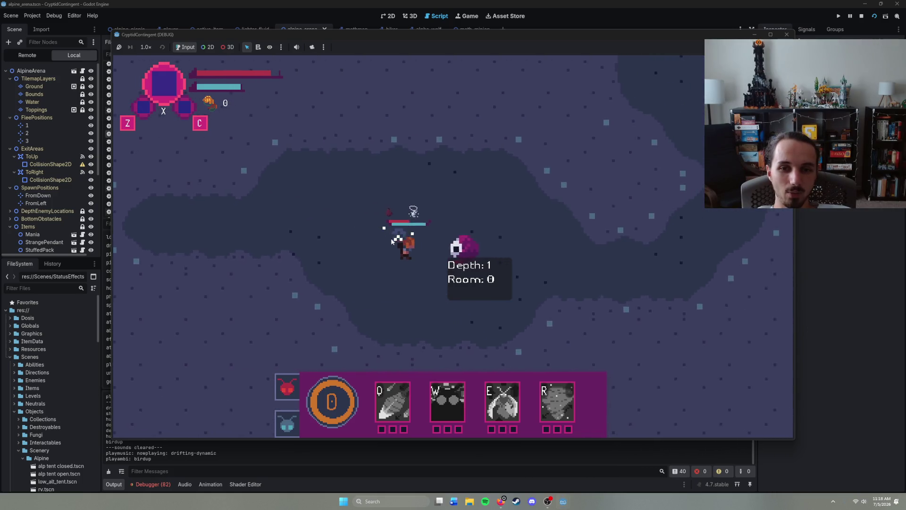
right_click(564, 248)
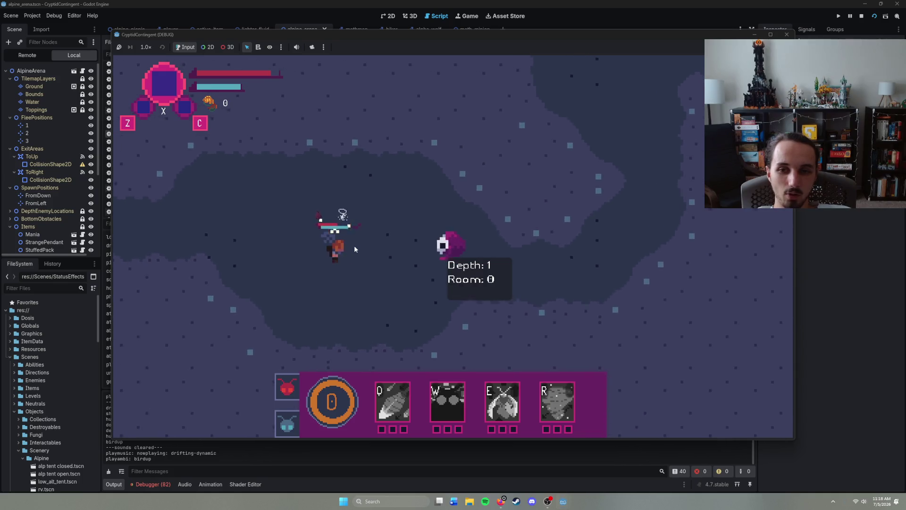
right_click(527, 283)
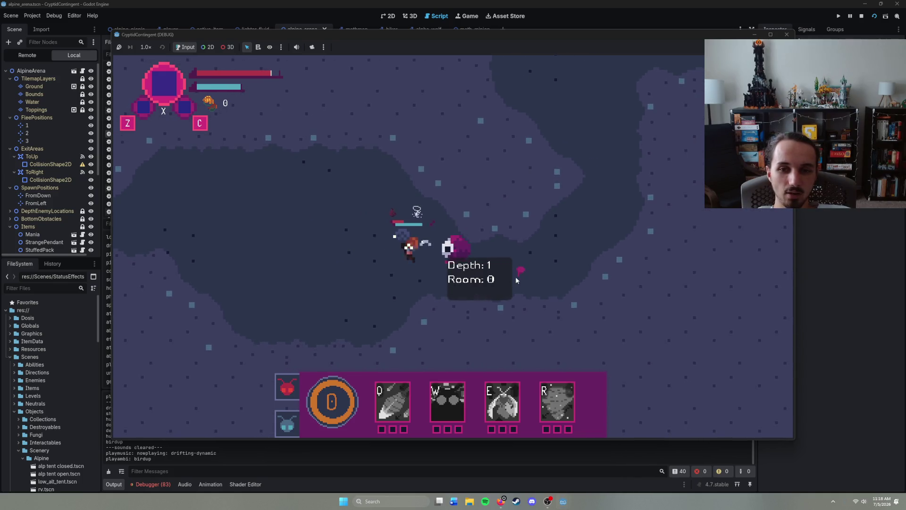
right_click(517, 217)
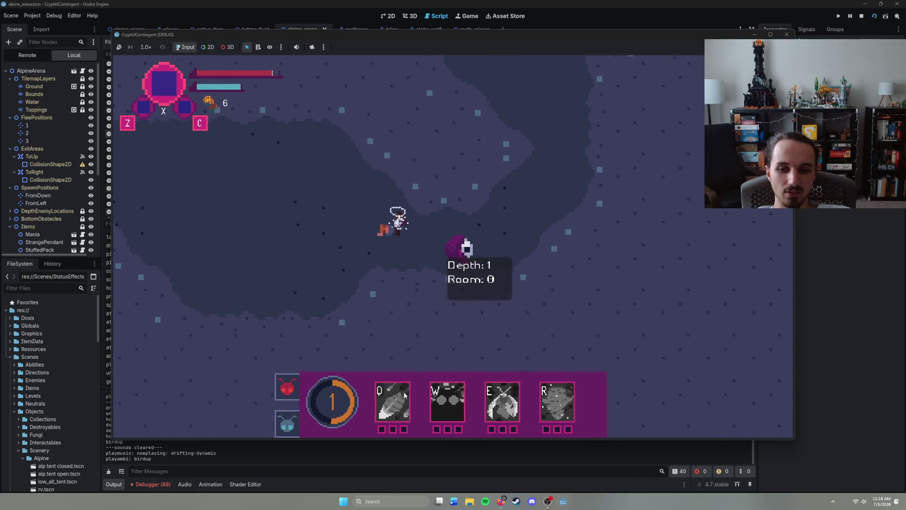
mouse_move(396, 396)
key(F8)
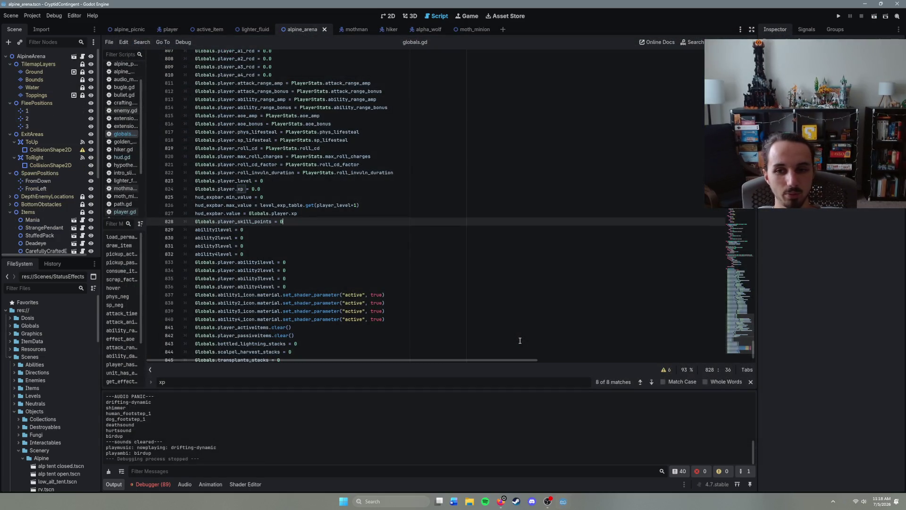
- Save the alpine_arena scene with Ctrl+S and switch to the alpine_picnic scene tab
click(312, 213)
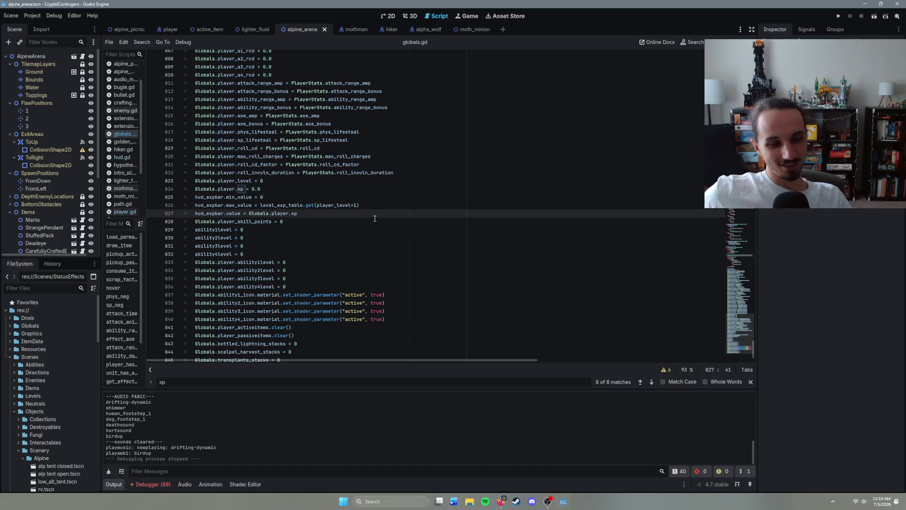
key(ctrl+s)
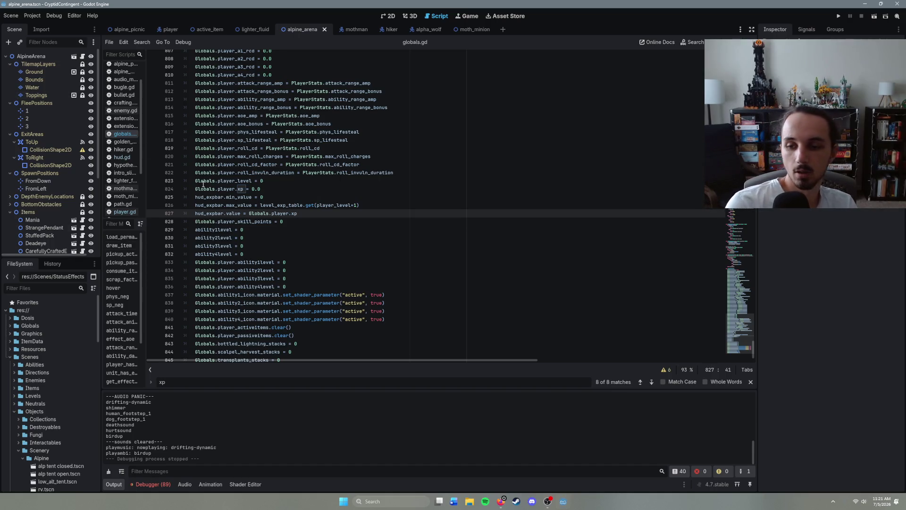
scroll(75, 155, down, 5)
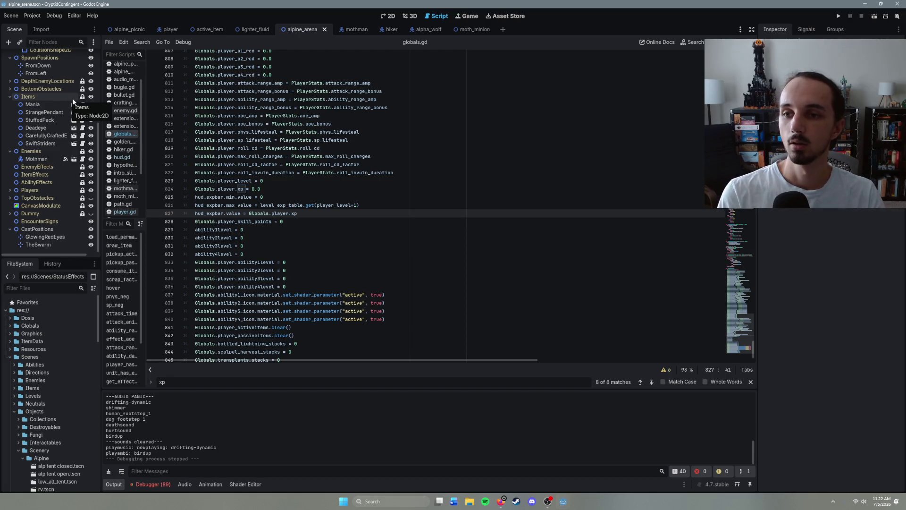
scroll(66, 141, up, 5)
scroll(39, 218, down, 5)
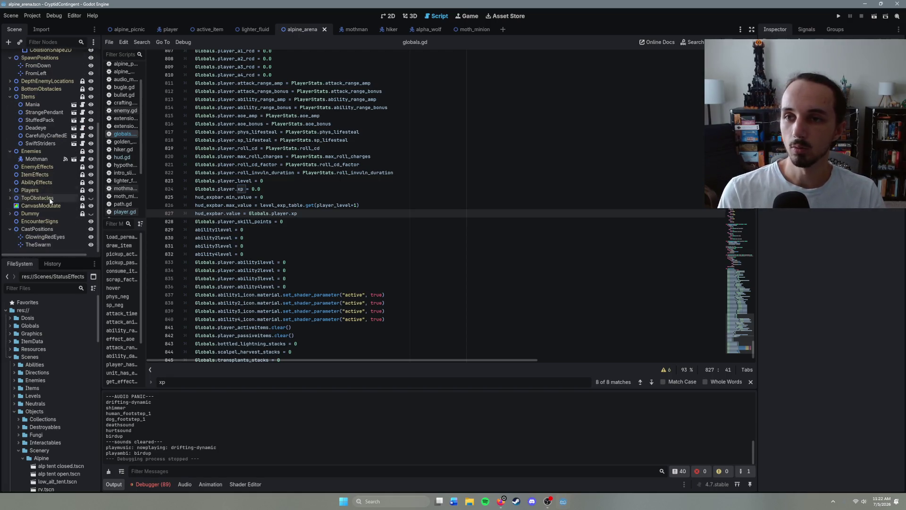
click(142, 30)
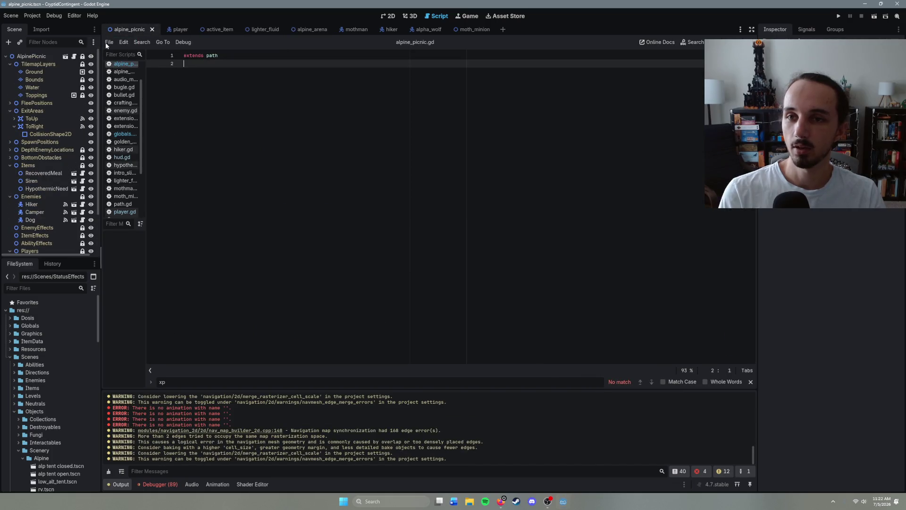
- Try the quick-open scene search for 'end' and cancel it without opening anything
scroll(52, 227, down, 2)
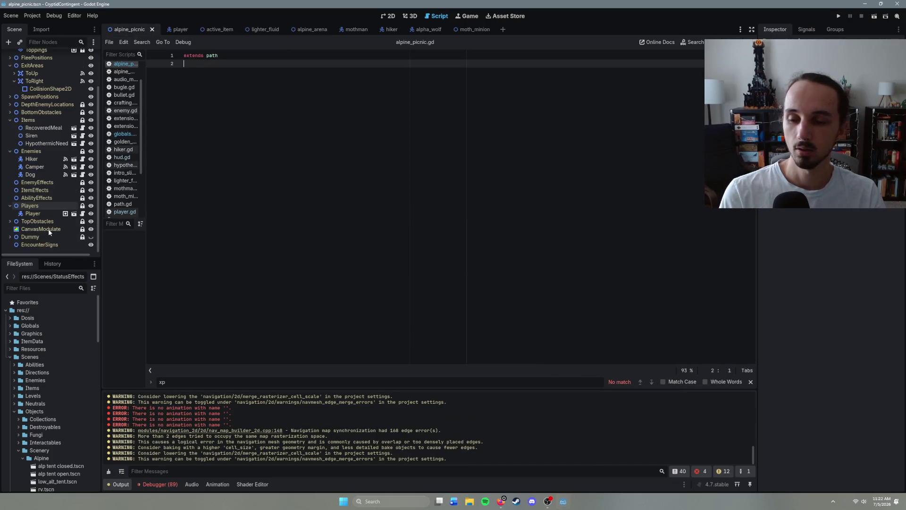
scroll(49, 231, up, 2)
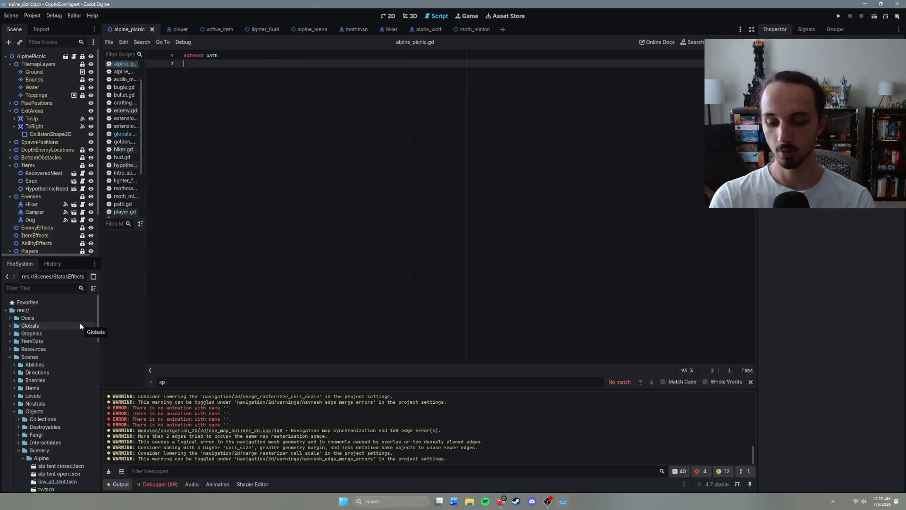
key(ctrl+shift+o)
text(end)
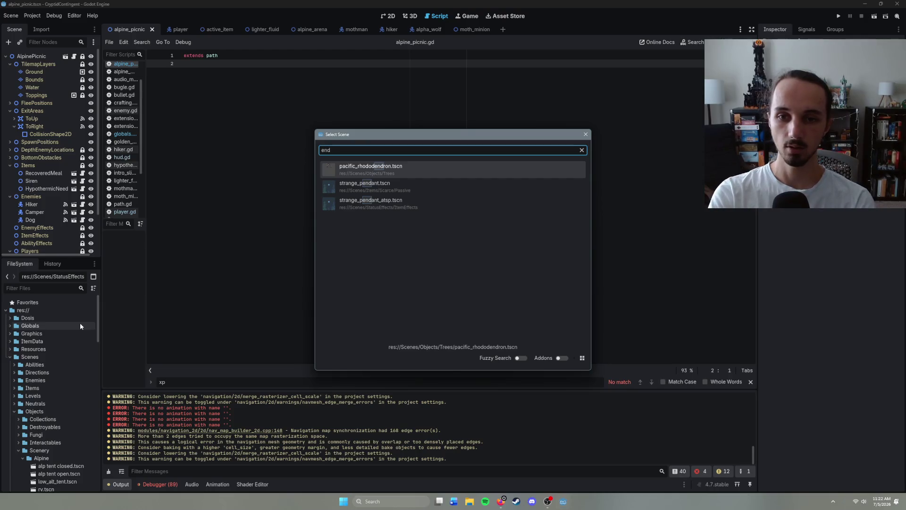
key(BackSpace)
key(BackSpace)
text(m)
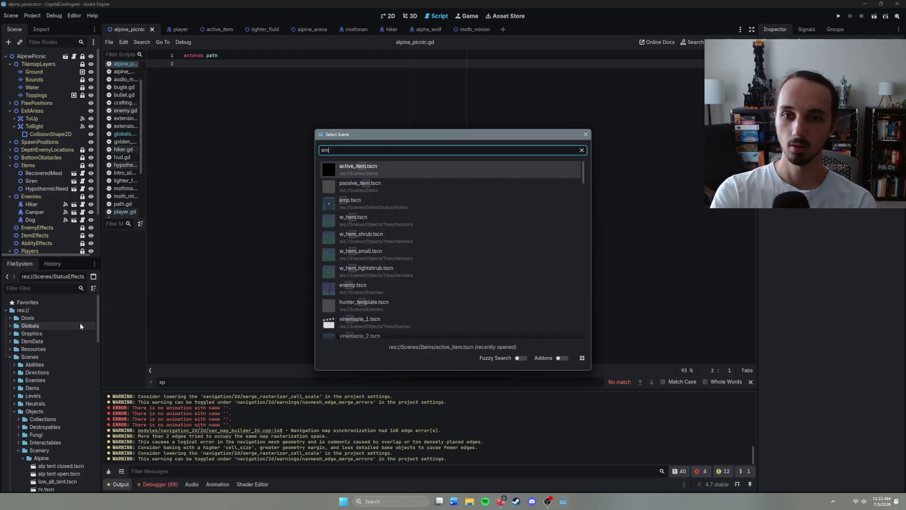
key(BackSpace)
text(nd)
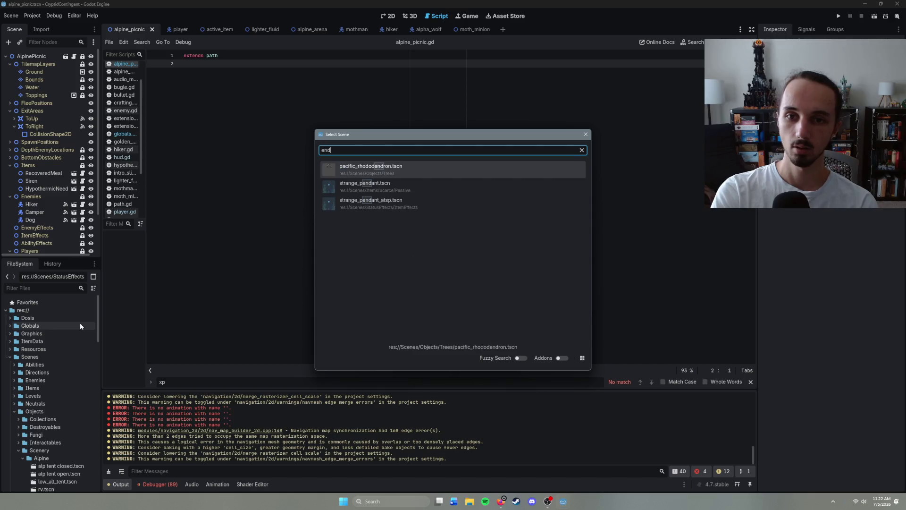
key(BackSpace)
key(BackSpace)
key(BackSpace)
key(Escape)
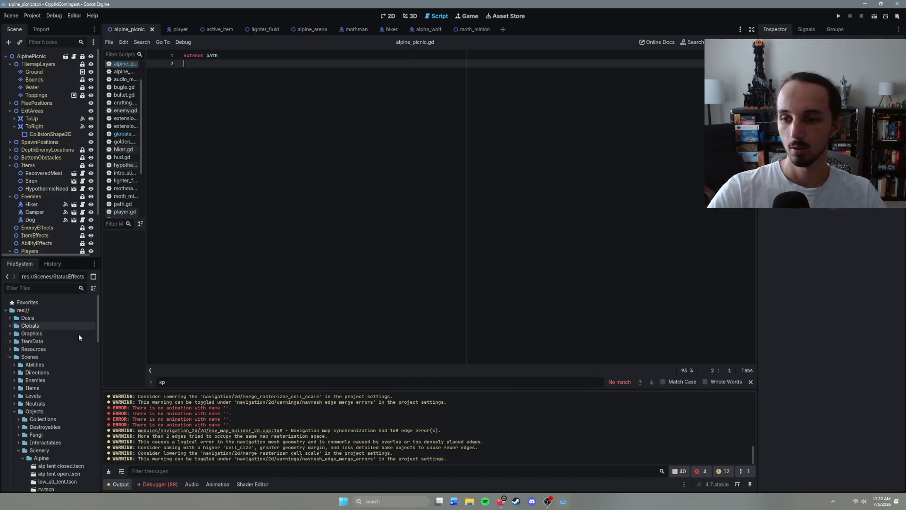
- Browse the Graphics and GUI folders in the FileSystem dock and open playtest_screen.tscn
click(8, 356)
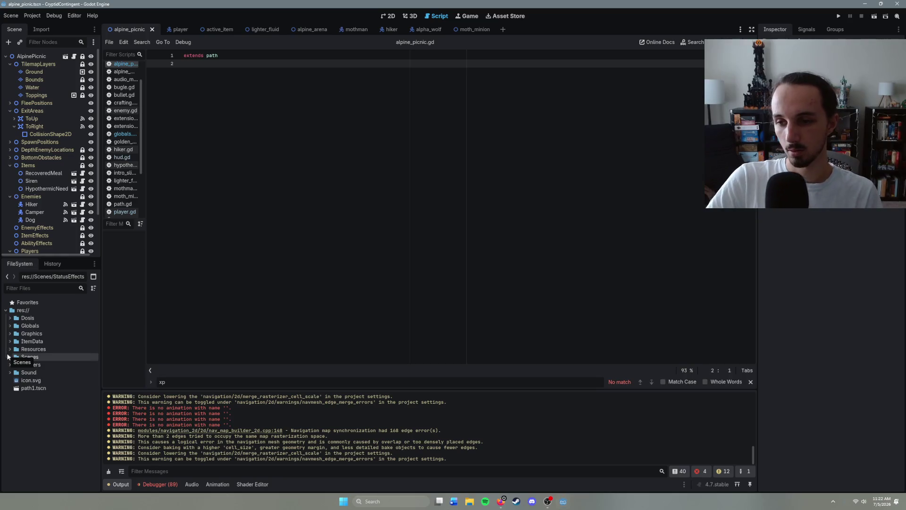
click(10, 333)
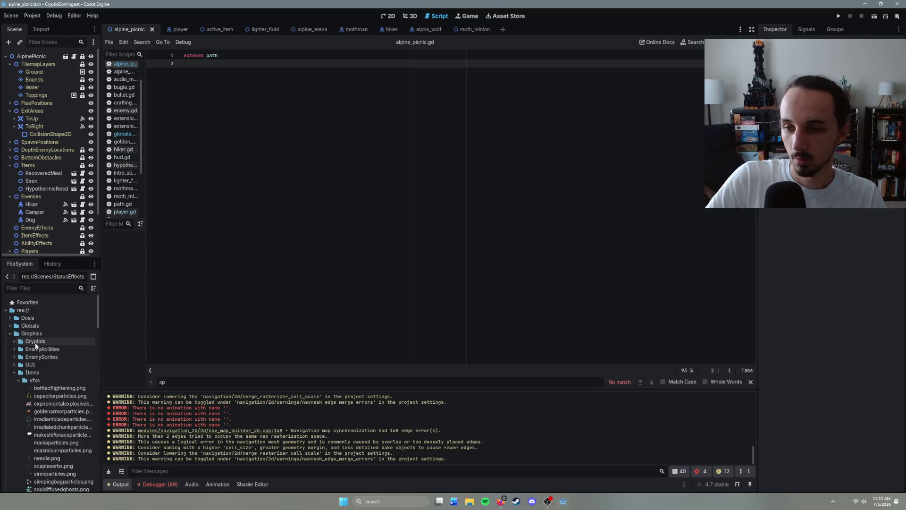
click(14, 364)
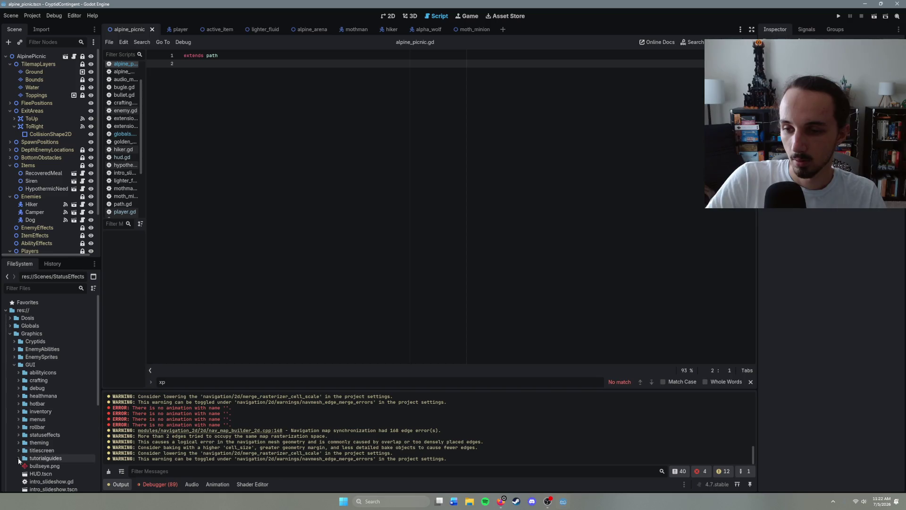
click(19, 450)
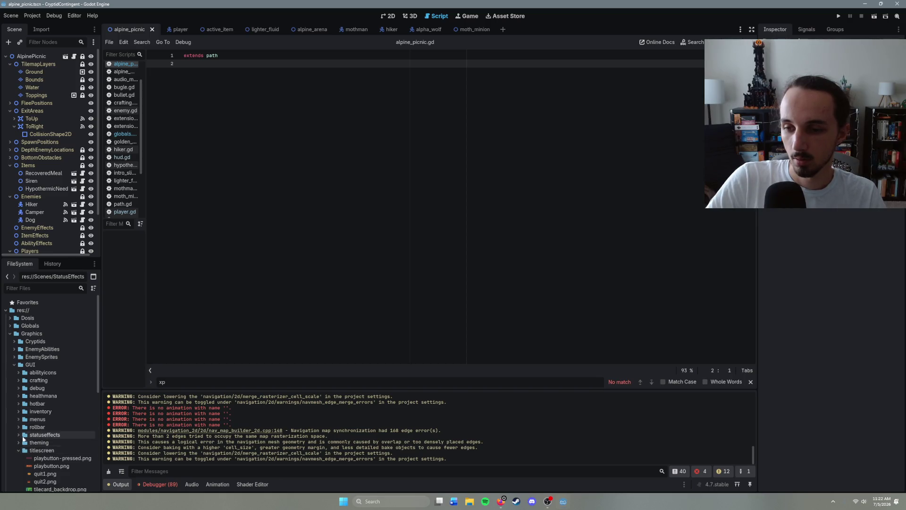
scroll(30, 393, down, 5)
click(19, 332)
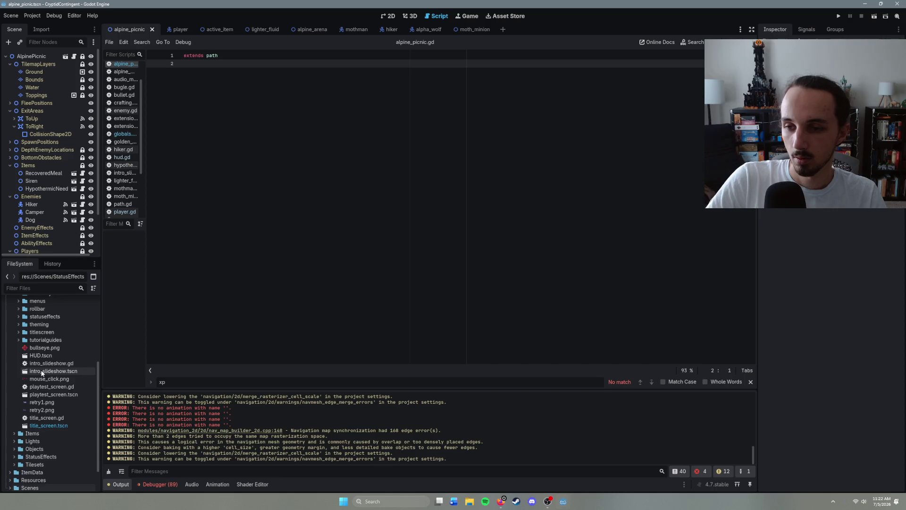
scroll(15, 373, up, 2)
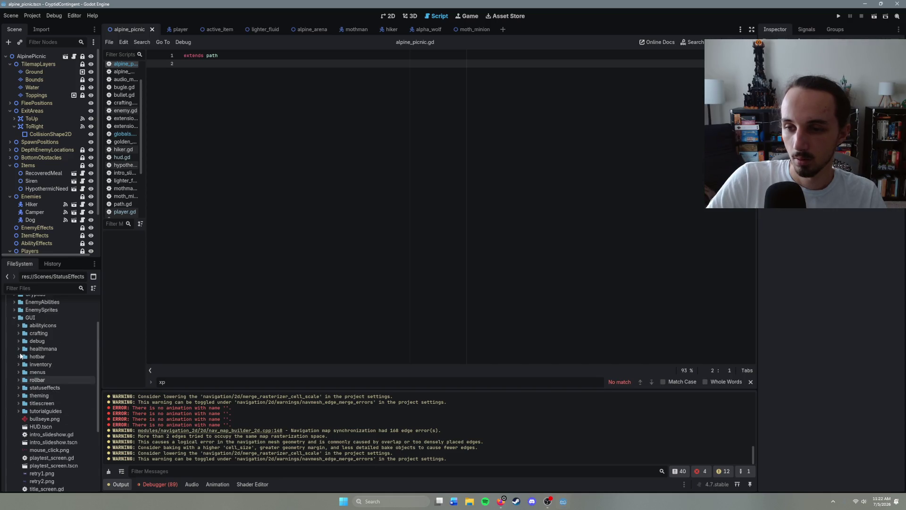
click(18, 373)
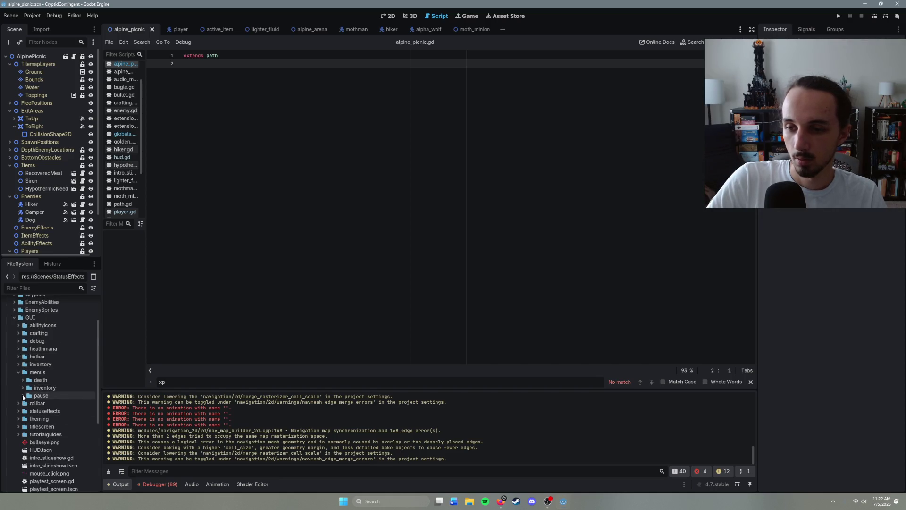
click(18, 372)
click(18, 364)
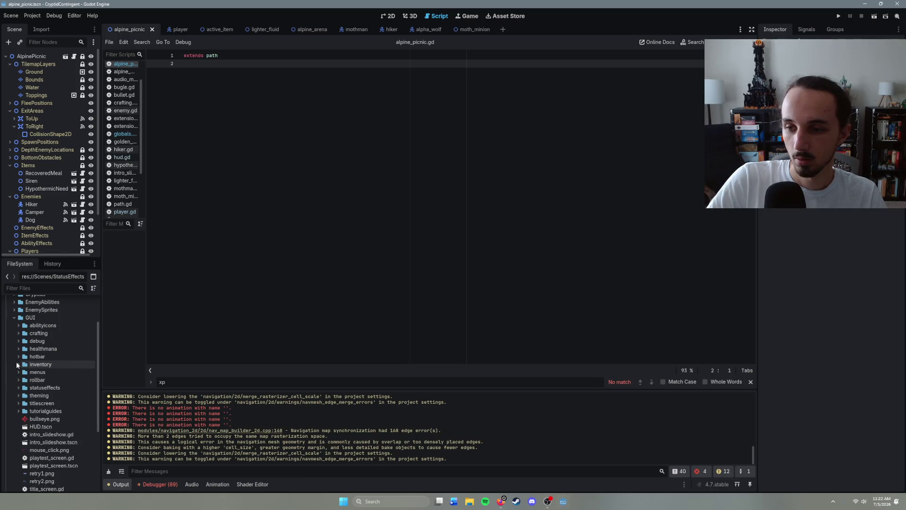
click(18, 364)
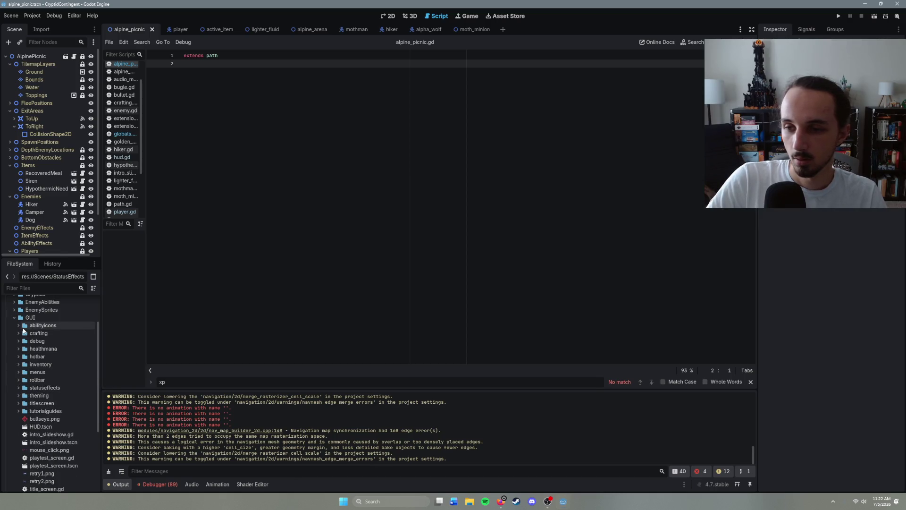
scroll(38, 391, down, 5)
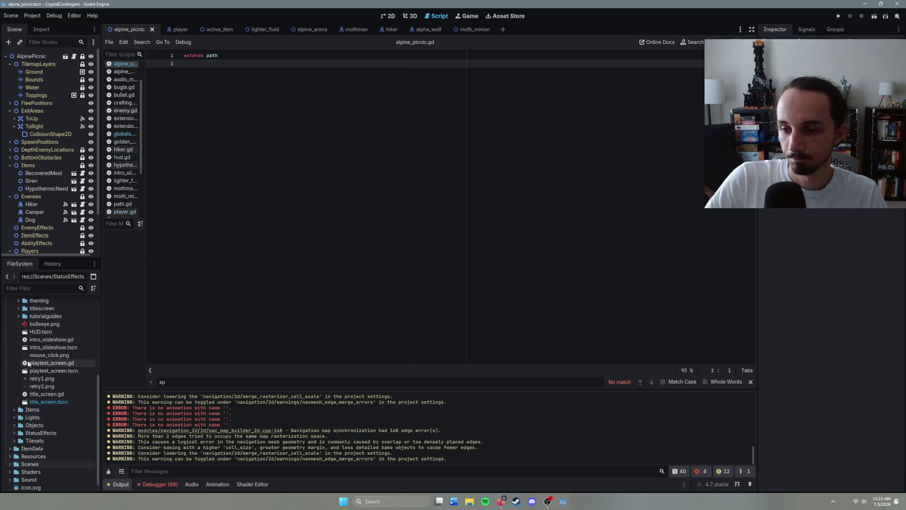
scroll(50, 436, up, 3)
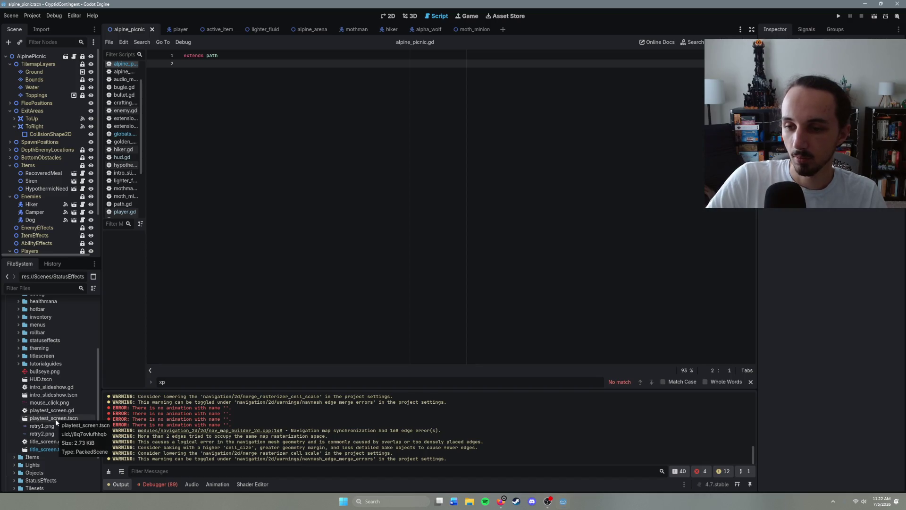
double_click(56, 418)
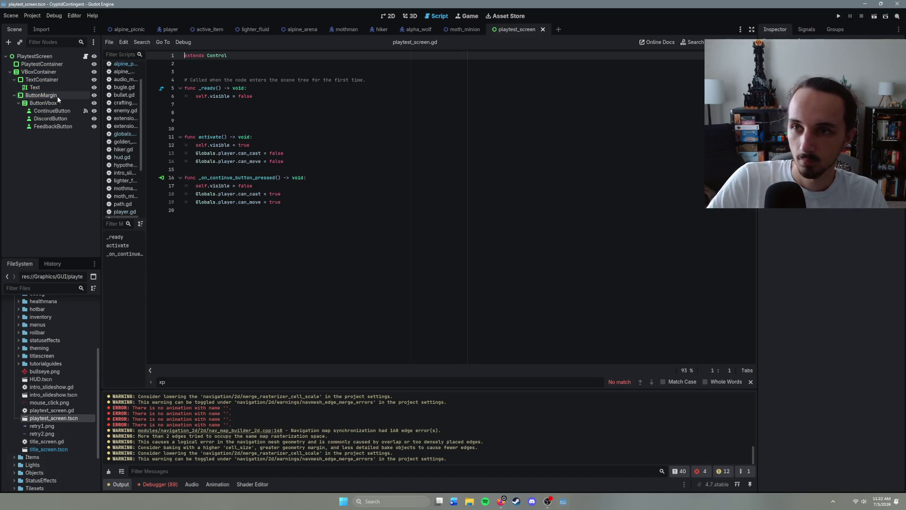
- Inspect the PlaytestContainer and Text label, then save playtest_screen.gd
click(52, 66)
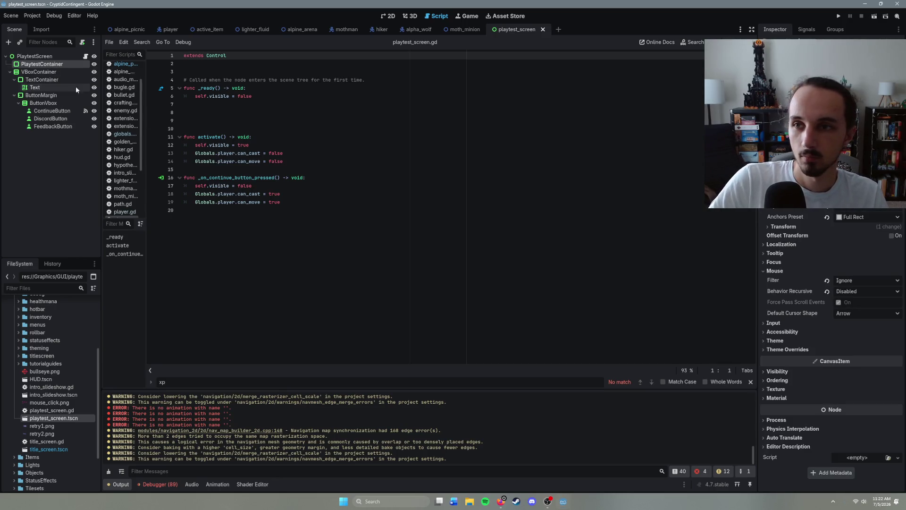
click(35, 87)
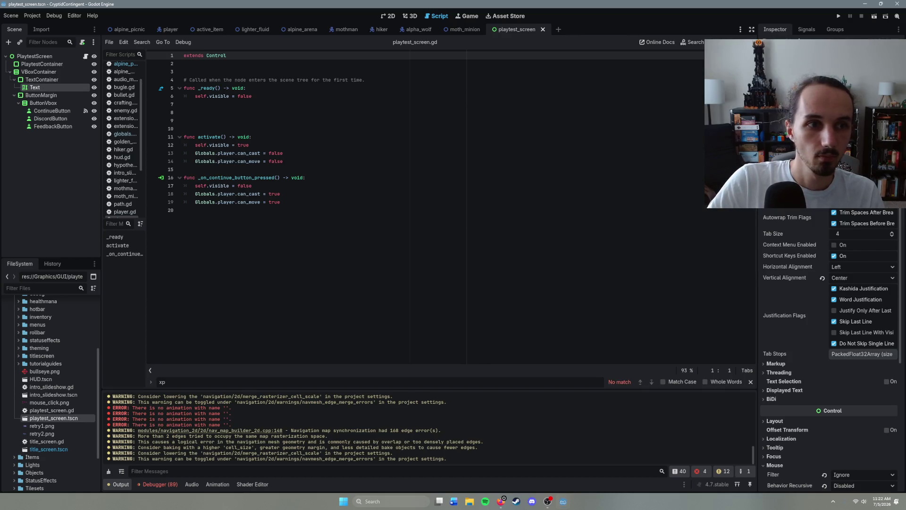
key(ctrl+z)
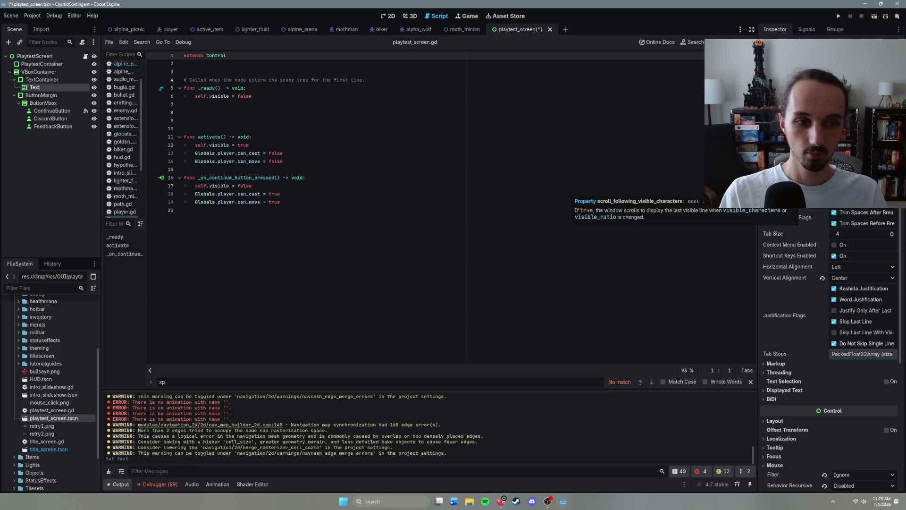
click(421, 144)
key(ctrl+s)
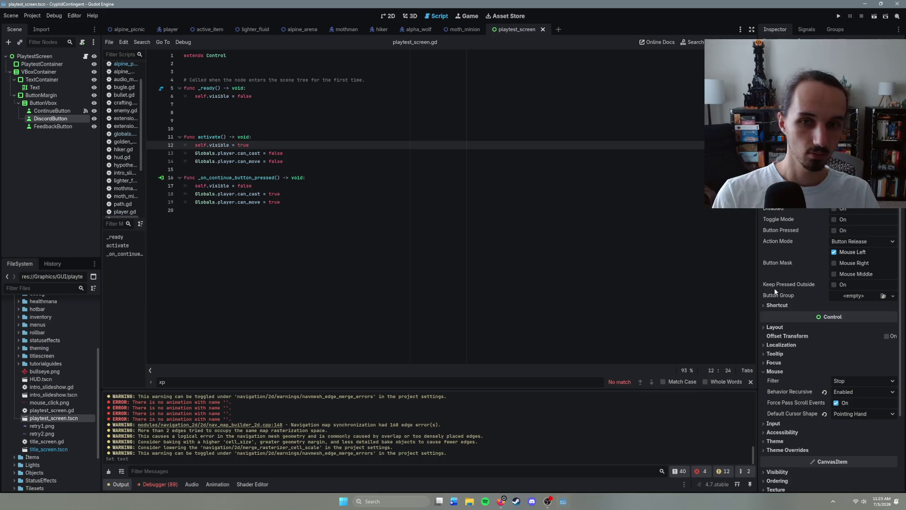
- Review the script lines that hide the screen and toggle player casting, then switch to the OS.shell_open docs
click(272, 187)
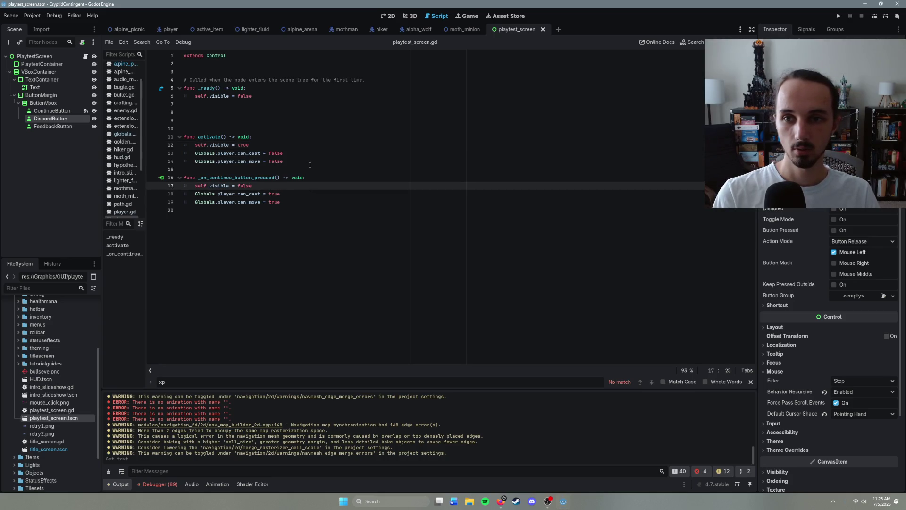
click(309, 164)
click(291, 154)
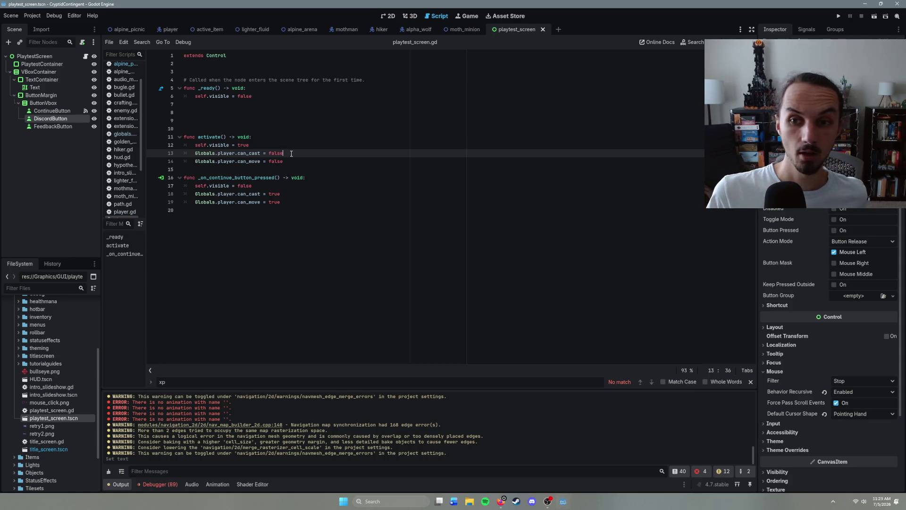
click(272, 187)
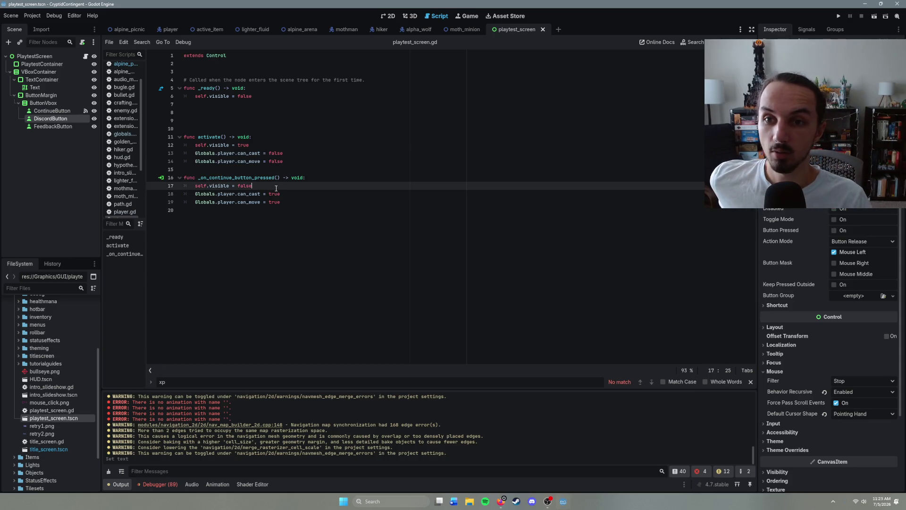
click(283, 194)
scroll(802, 340, down, 3)
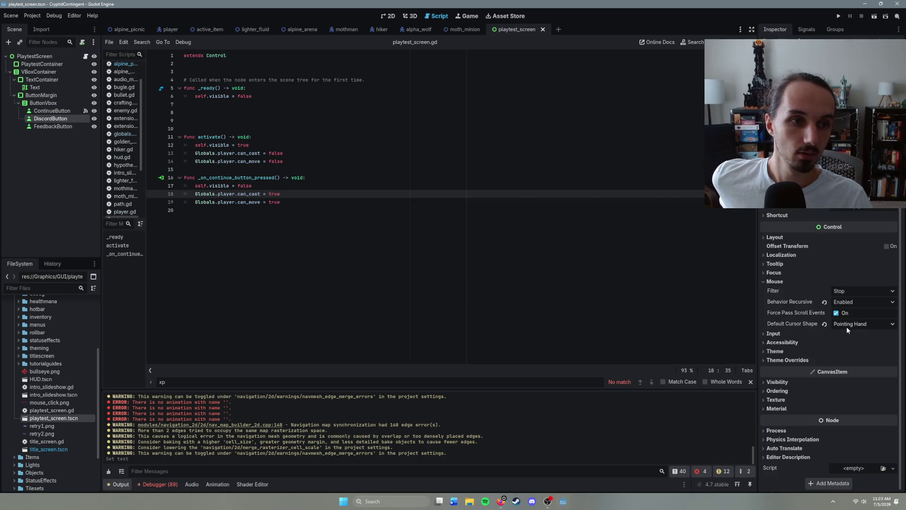
scroll(846, 329, up, 3)
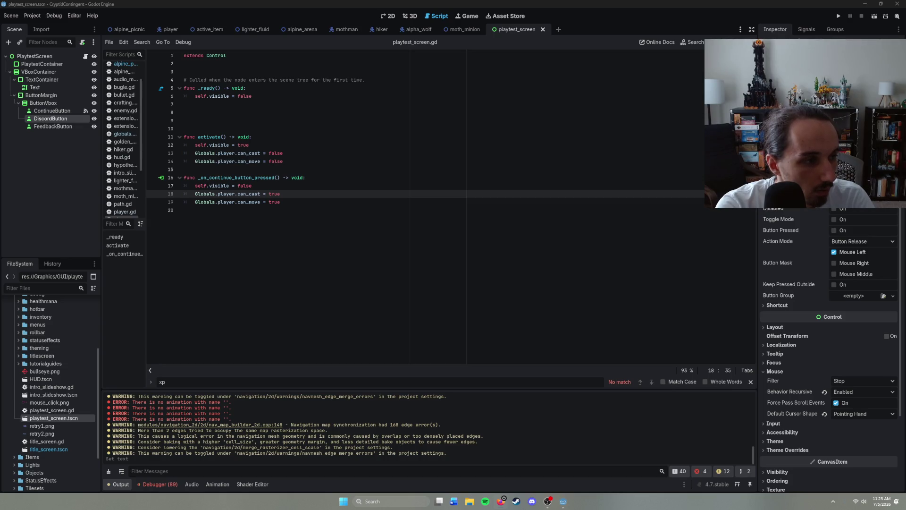
key(alt+Tab)
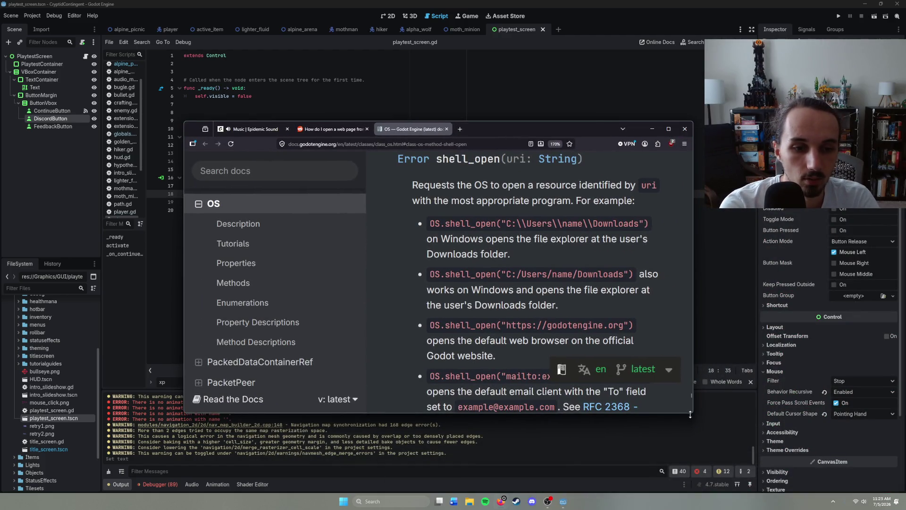
- Enlarge and raise the docs window, then scroll through the OS.shell_open documentation
drag(691, 415, 702, 464)
drag(534, 128, 530, 92)
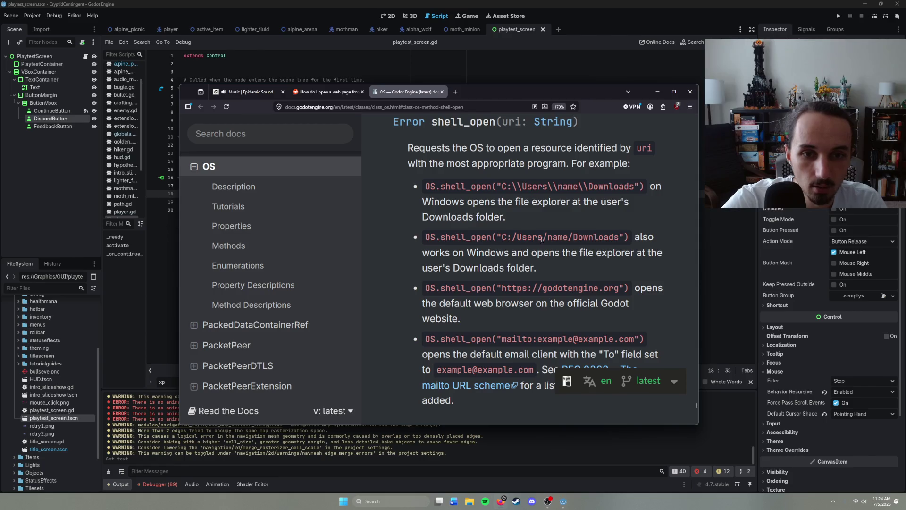
scroll(618, 256, down, 3)
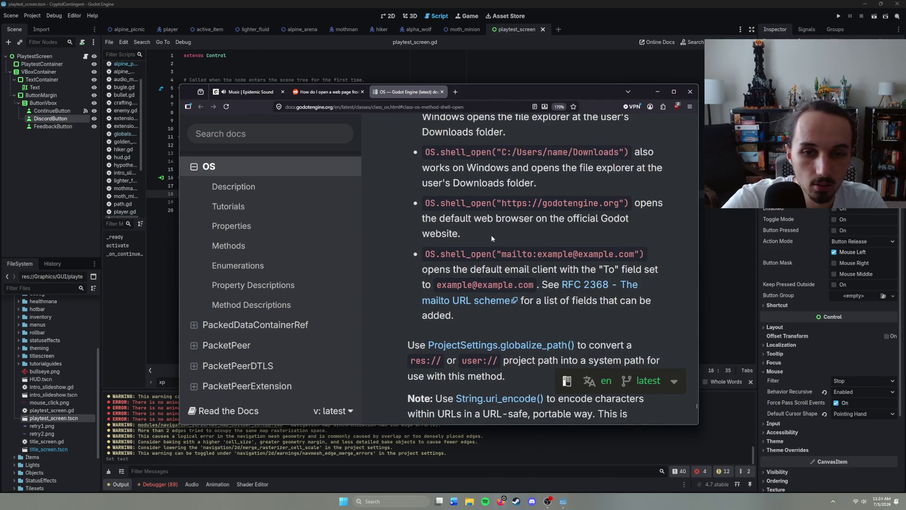
scroll(489, 238, down, 3)
scroll(531, 259, down, 3)
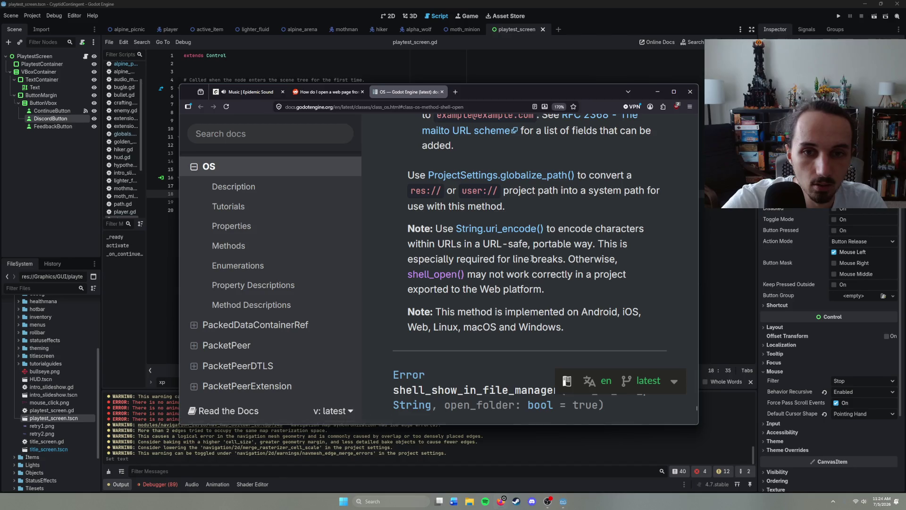
scroll(528, 259, down, 9)
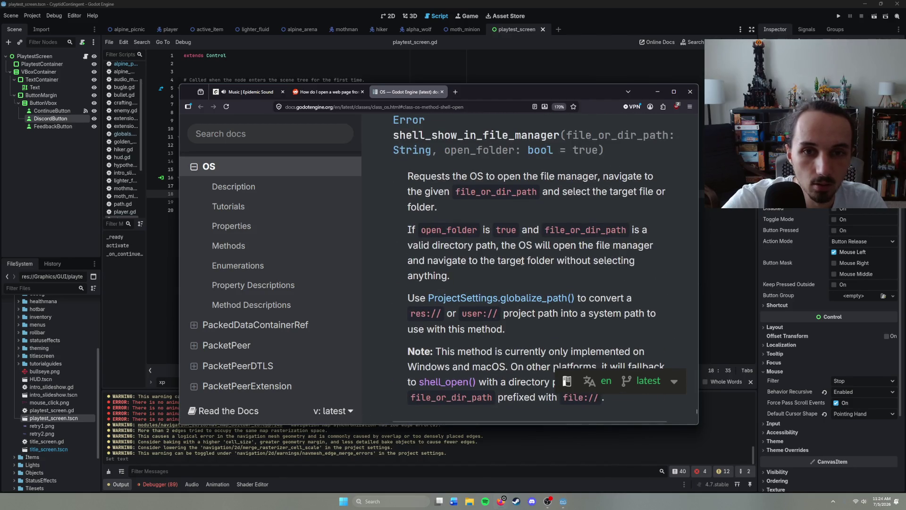
scroll(521, 261, up, 20)
scroll(523, 270, down, 10)
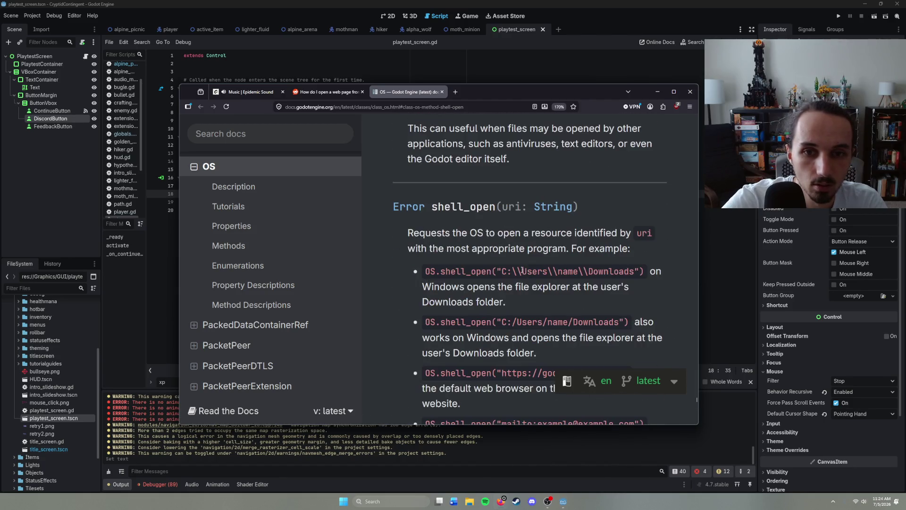
scroll(467, 243, down, 3)
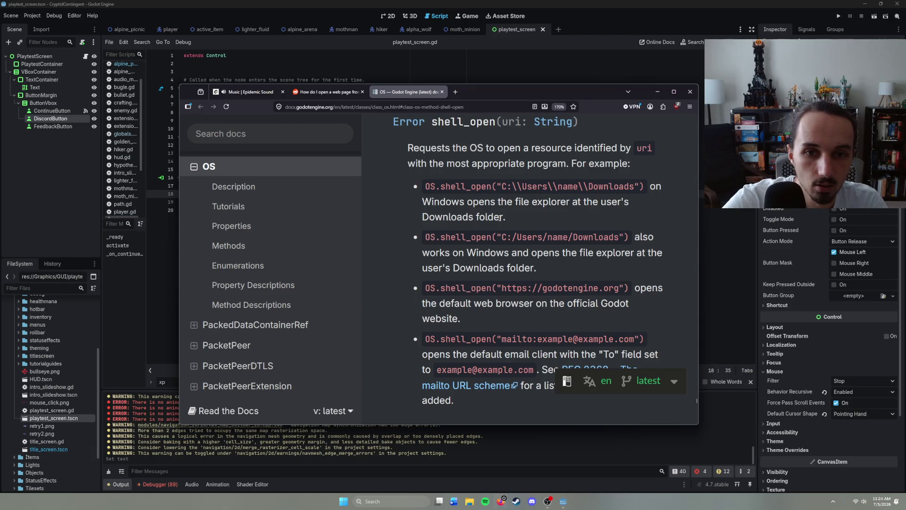
- Open the Reddit thread, select its web-URL shell_open example, and return to line 20 in Godot
click(324, 94)
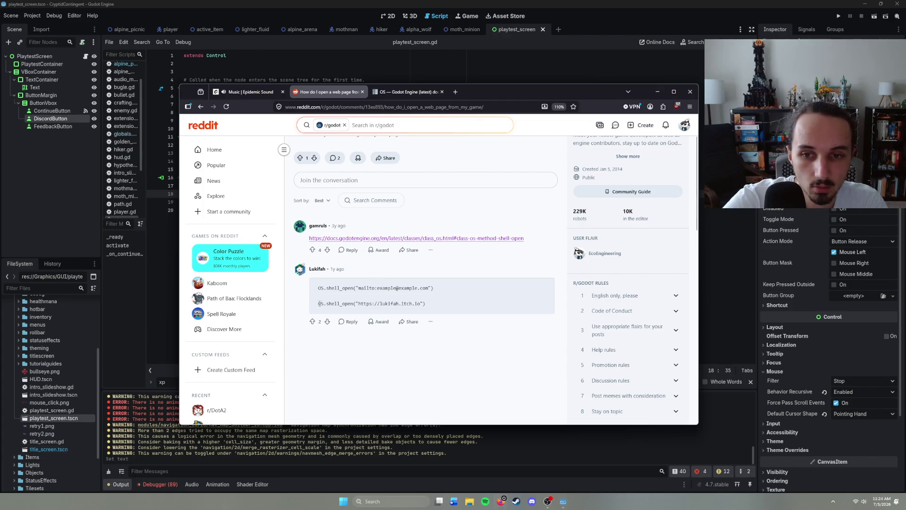
drag(319, 304, 426, 303)
key(ctrl+c)
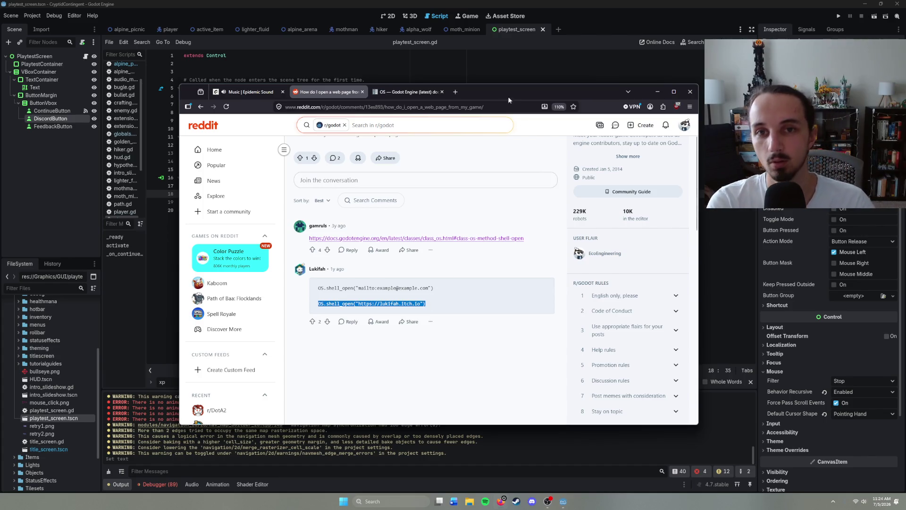
click(508, 72)
click(283, 202)
click(233, 211)
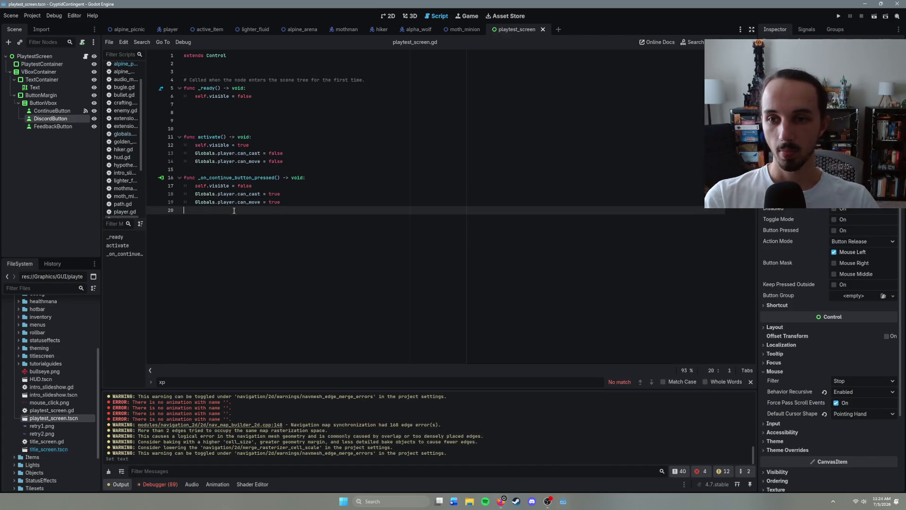
- Start and discard a 'func _on' line at the script's end, then list DiscordButton's signals
key(Return)
text(func _on)
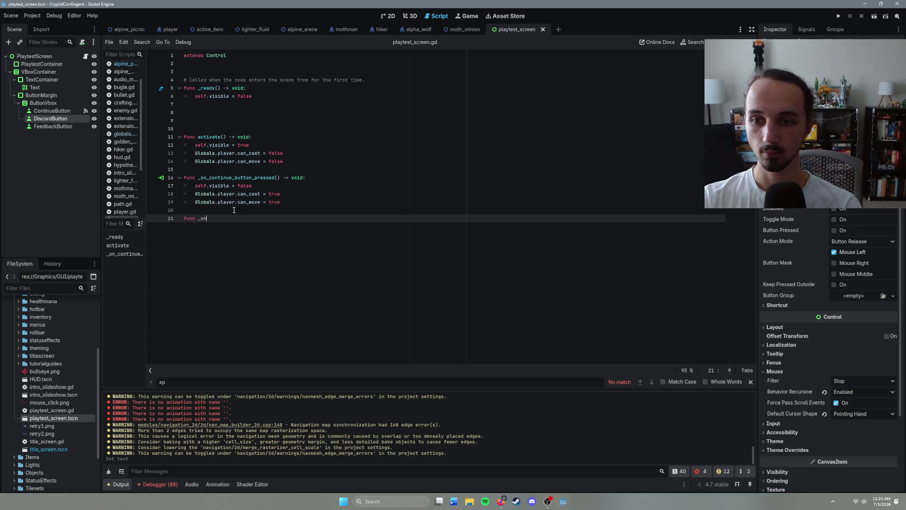
key(BackSpace)
key(BackSpace)
key(BackSpace)
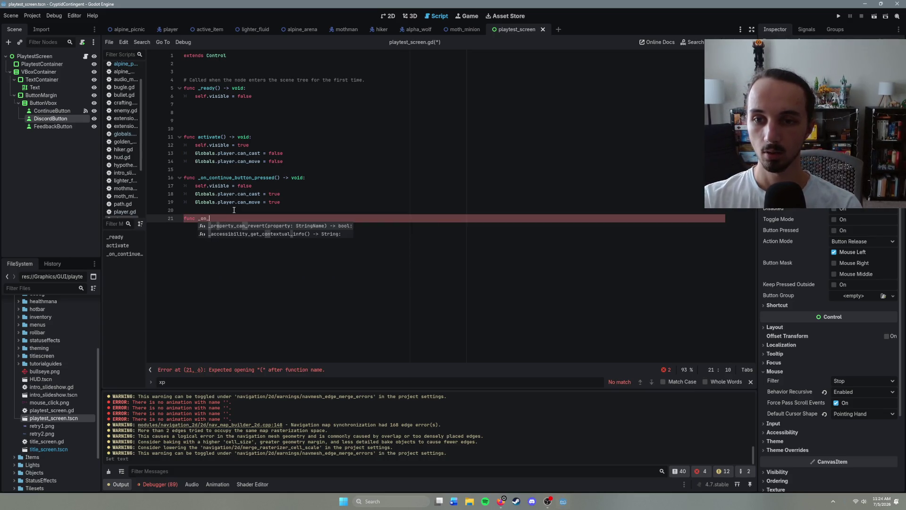
key(BackSpace)
key(BackSpace)
key(BackSpace)
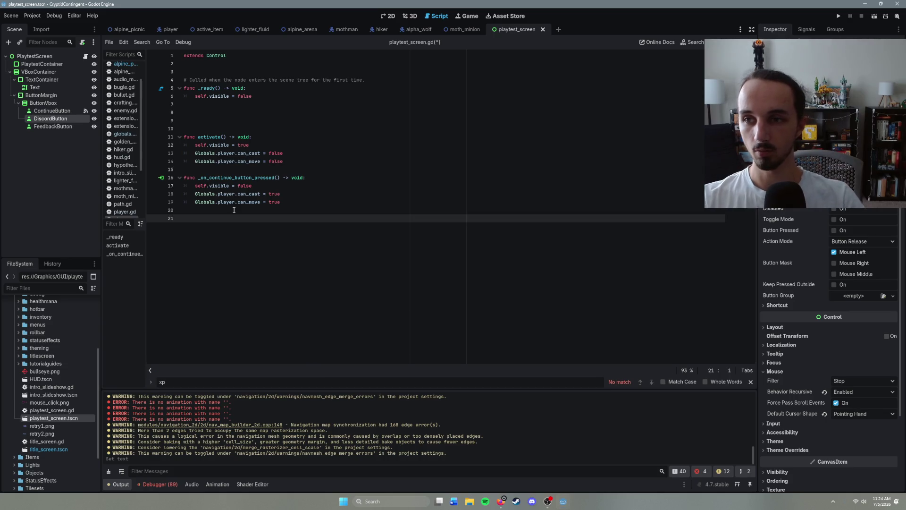
click(806, 29)
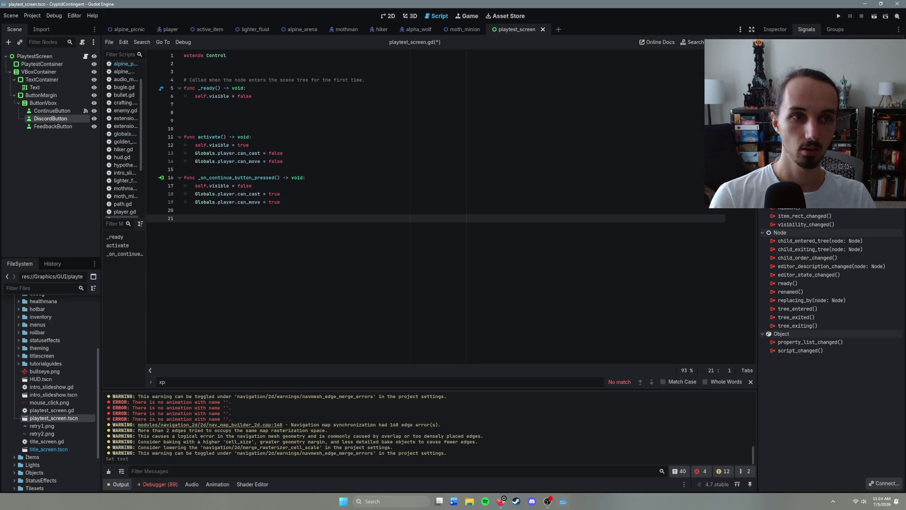
- Connect button_up to a new _on_discord_button_button_up handler and paste the itch.io shell_open call into it
click(880, 486)
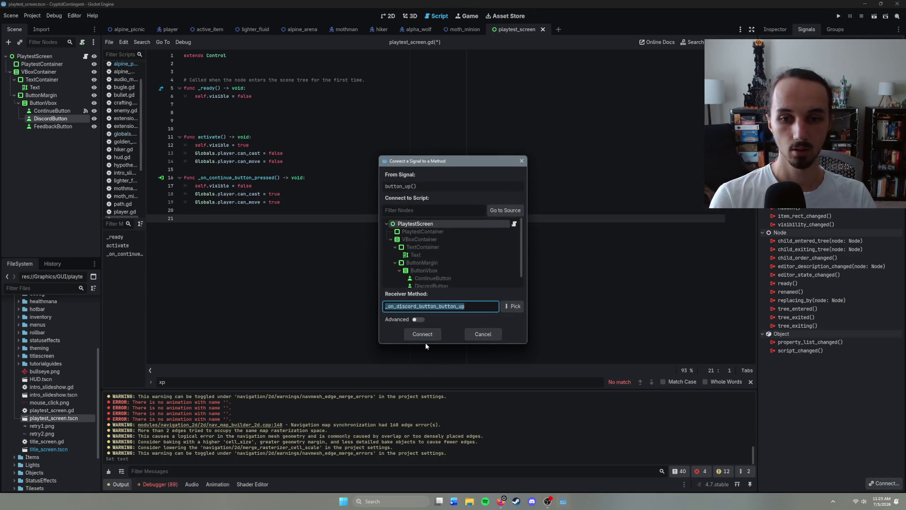
click(390, 304)
key(Return)
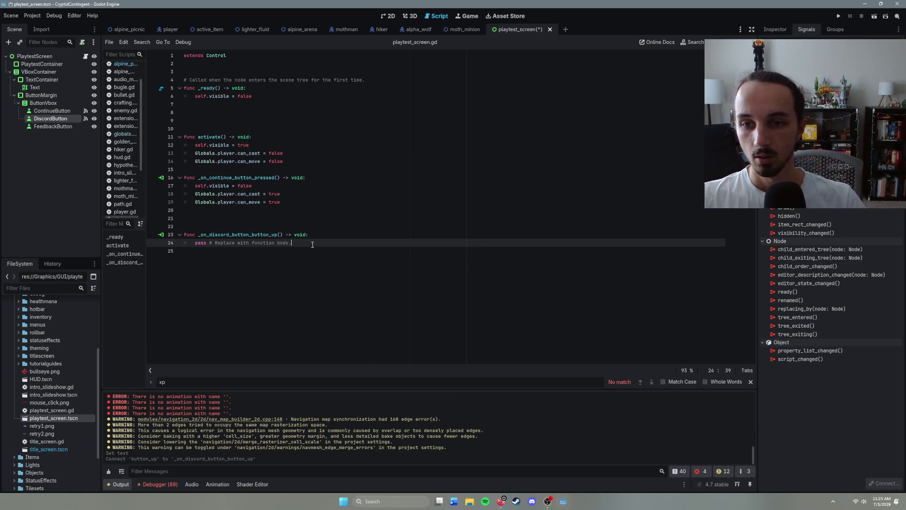
drag(293, 242, 193, 244)
key(Return)
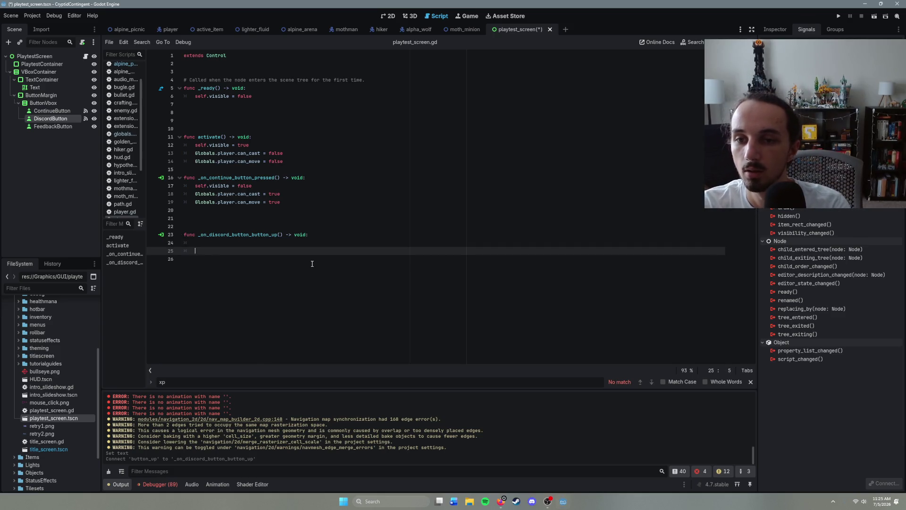
key(BackSpace)
key(BackSpace)
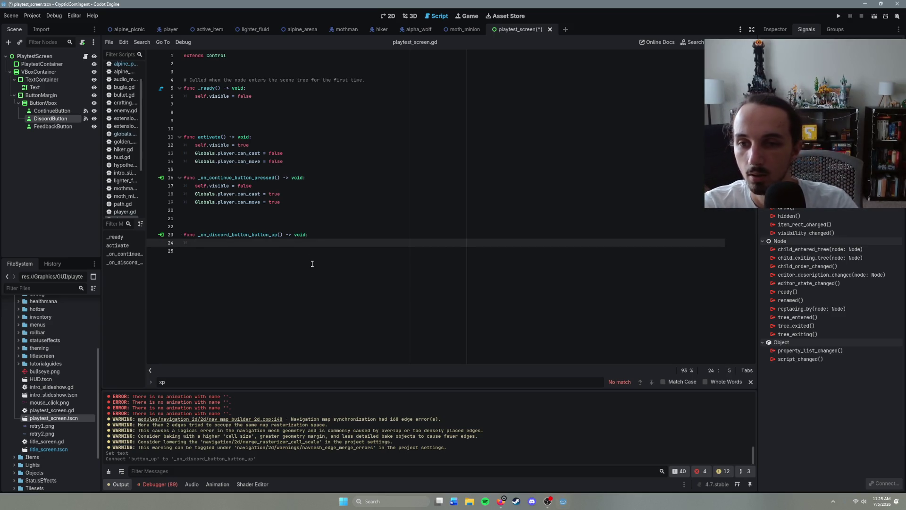
key(ctrl+v)
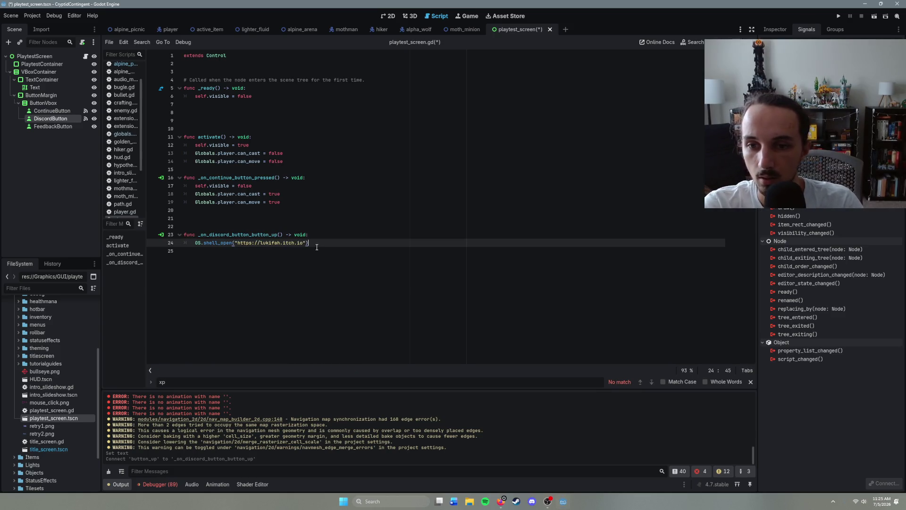
- Delete the itch.io URL so the call reads OS.shell_open("")
drag(303, 243, 238, 244)
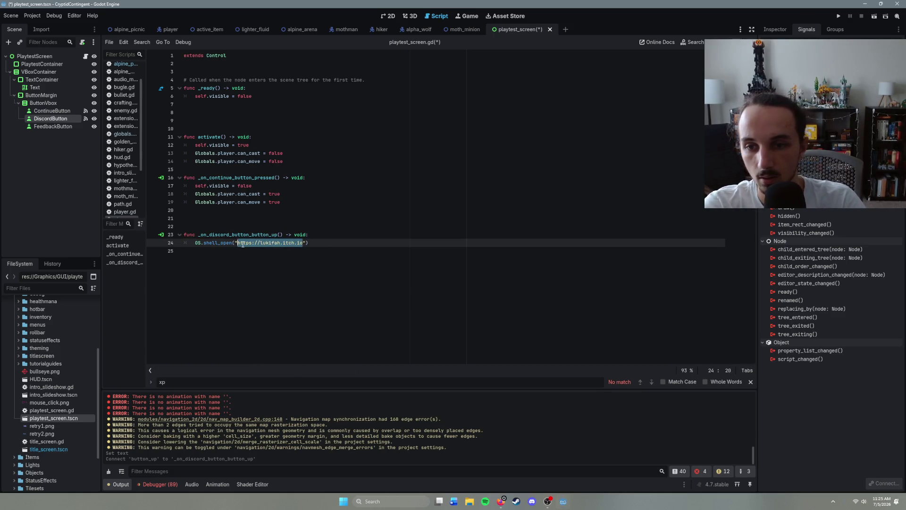
key(BackSpace)
click(533, 501)
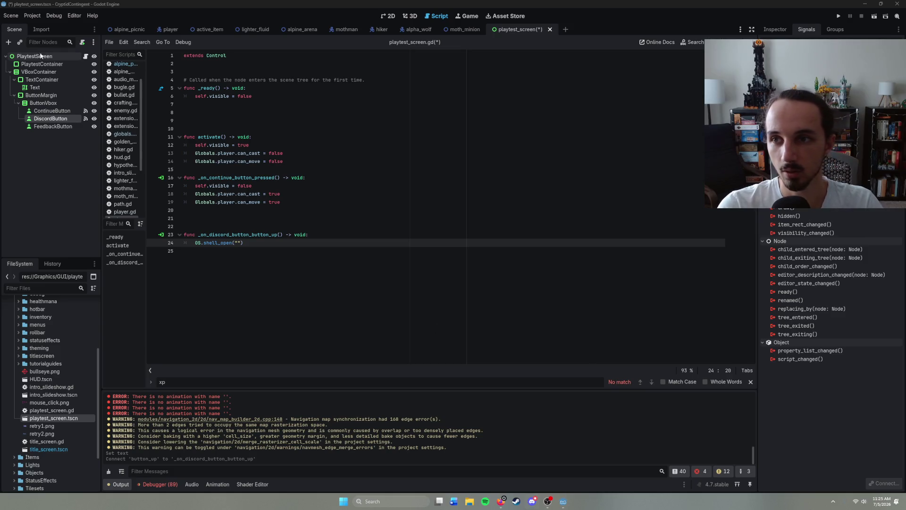
- Open the title_screen scene to check its DiscordButton, then return to playtest_screen.gd
click(199, 18)
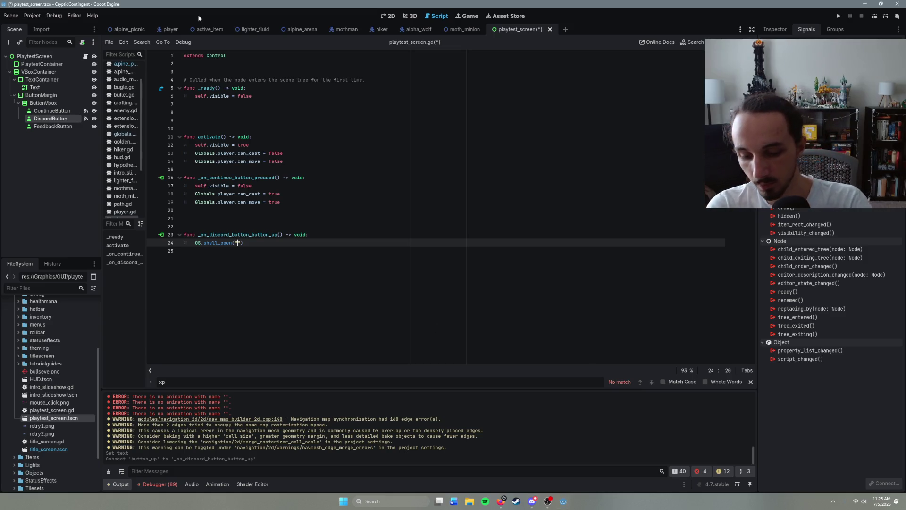
key(ctrl+shift+o)
text(titl)
key(Return)
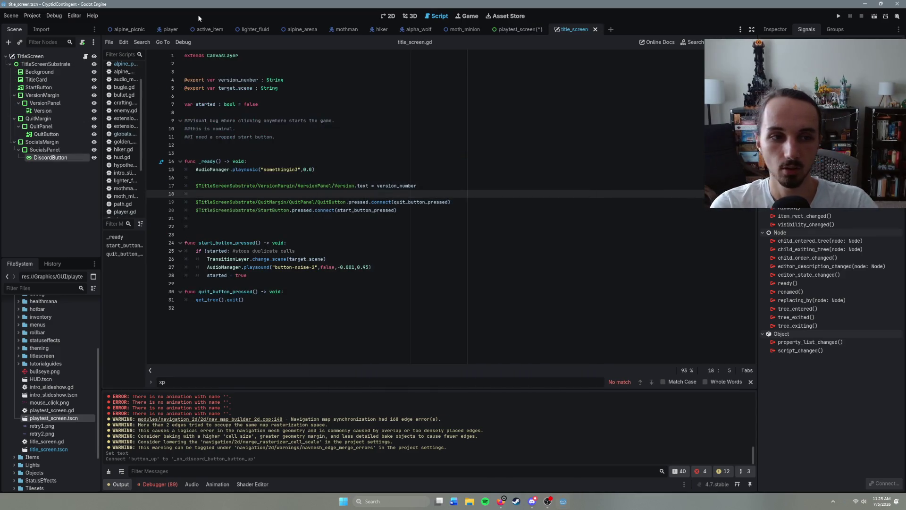
click(774, 29)
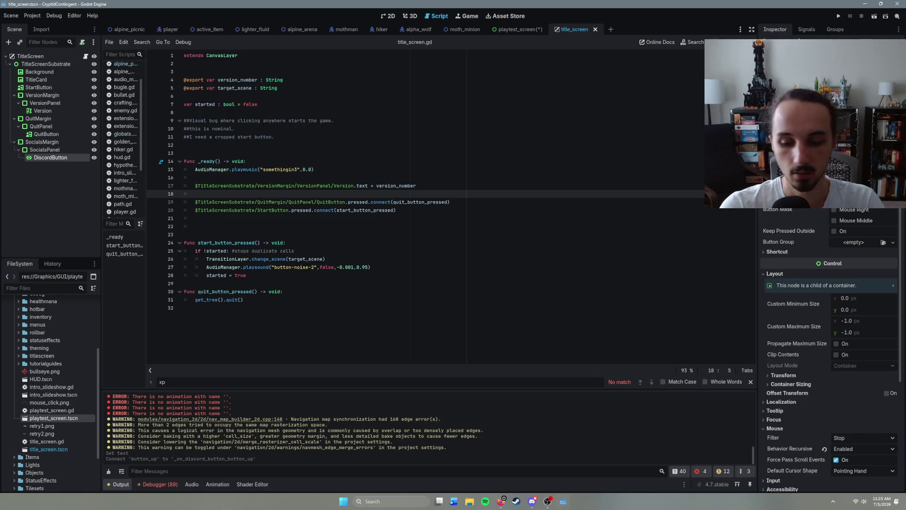
click(518, 30)
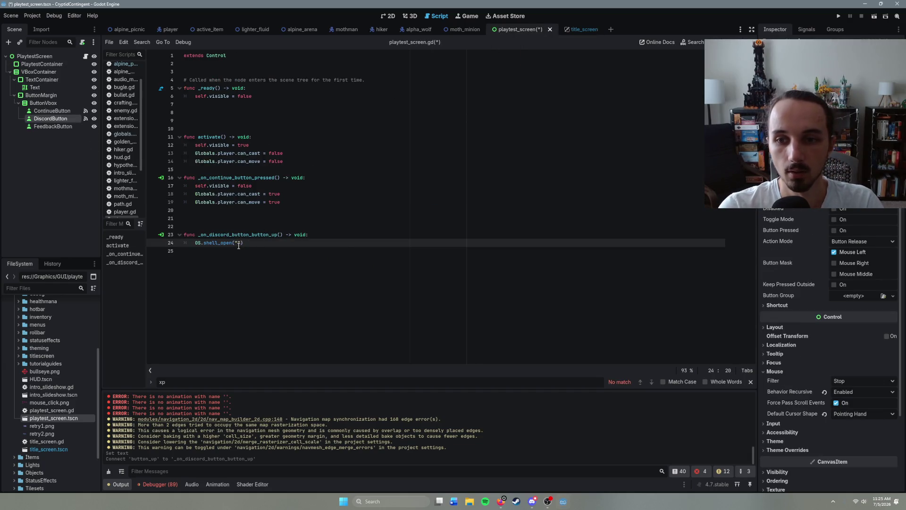
- Paste the Discord invite URL into OS.shell_open, remove the extra blank lines, and save
text(https://discord.com/invite/hbbkwvYscs)
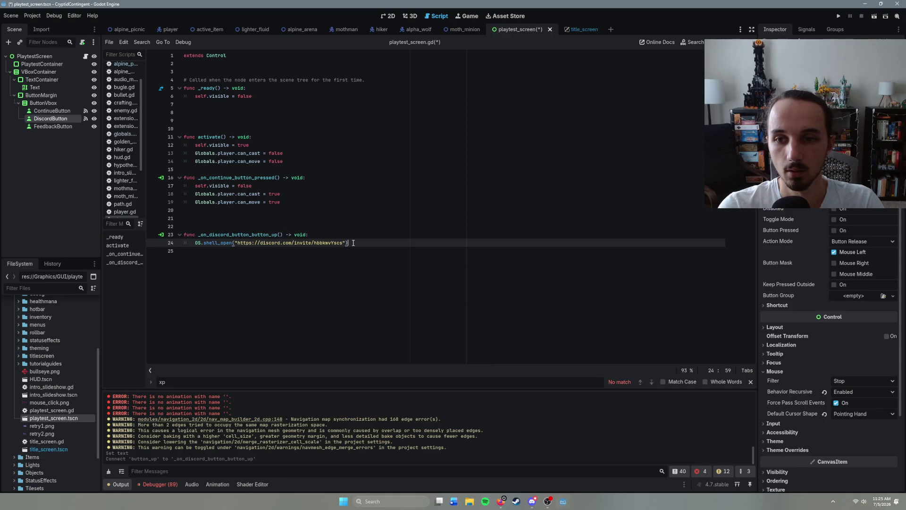
key(ctrl+s)
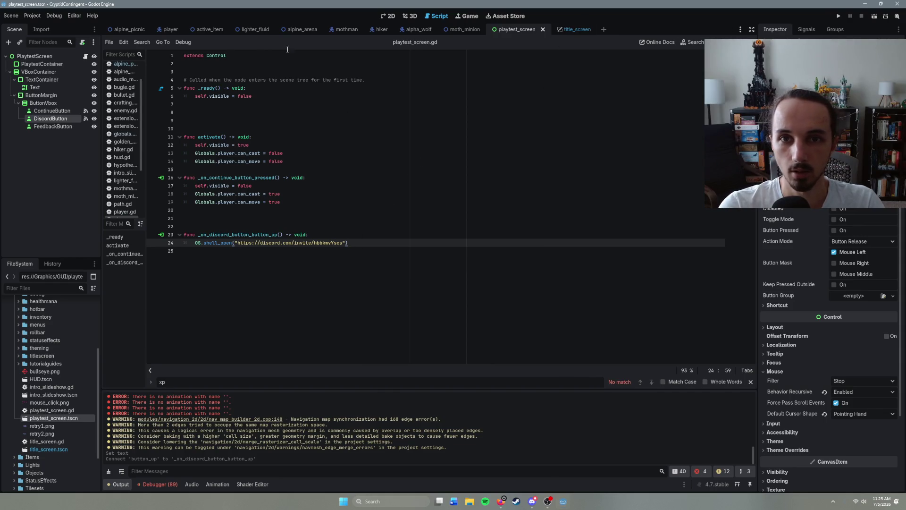
click(203, 221)
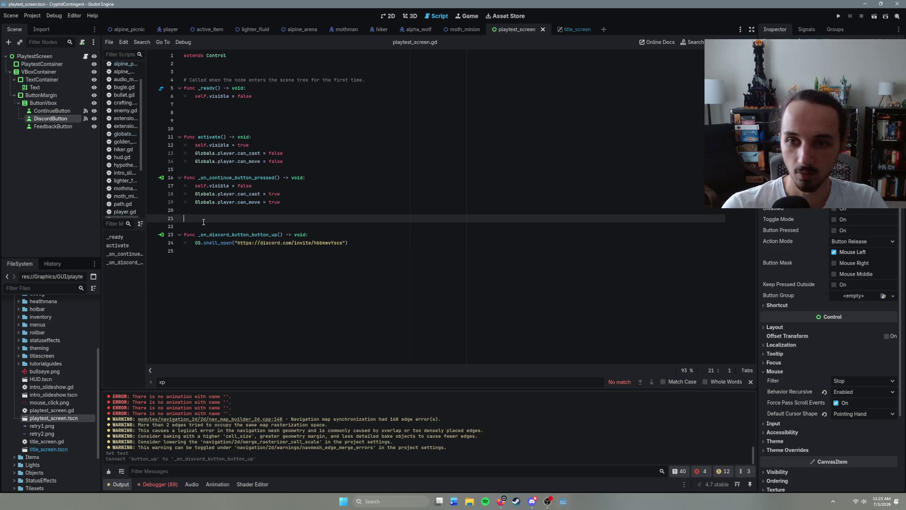
key(Delete)
key(BackSpace)
click(379, 230)
key(ctrl+s)
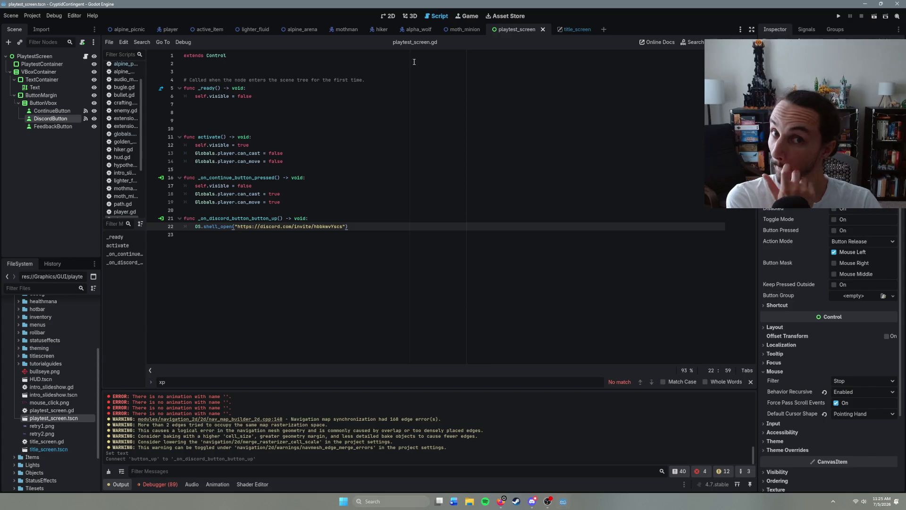
- Run the alpine_arena scene with F6 to playtest
click(570, 29)
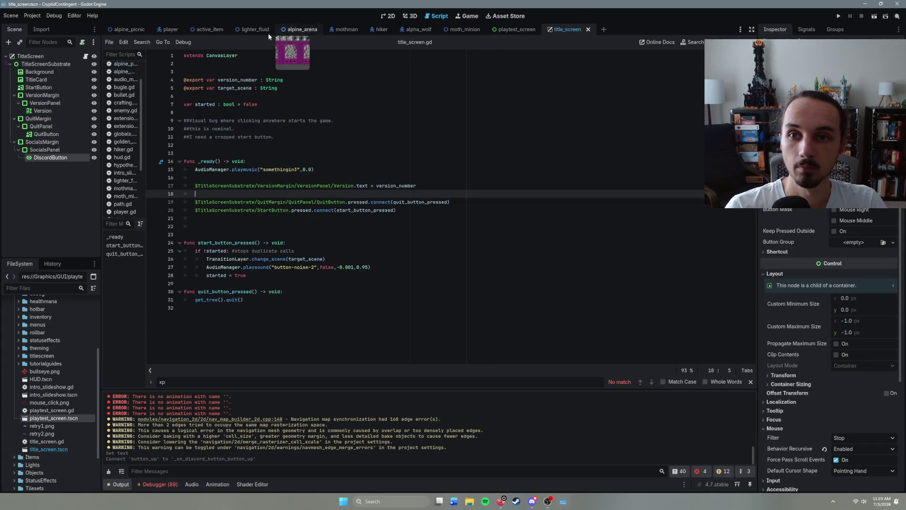
click(301, 29)
key(F6)
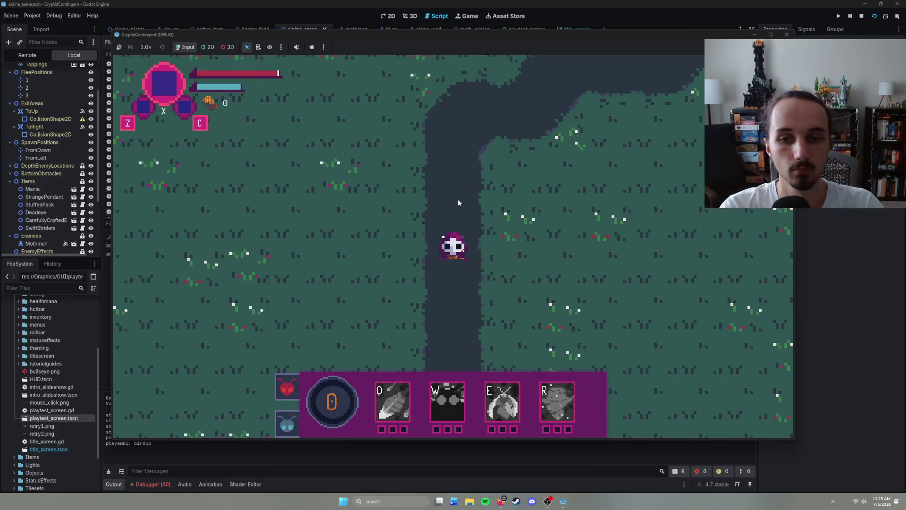
- Walk the character up the path toward the boss arena
right_click(458, 203)
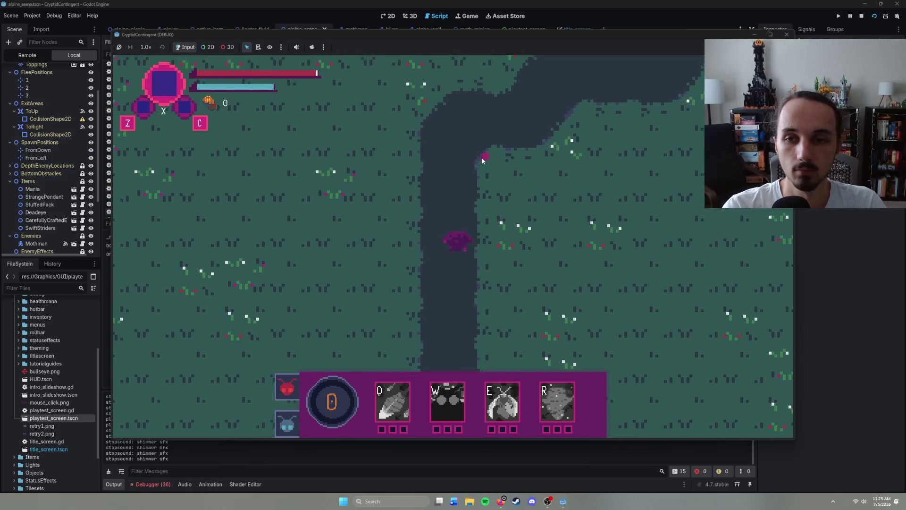
right_click(540, 170)
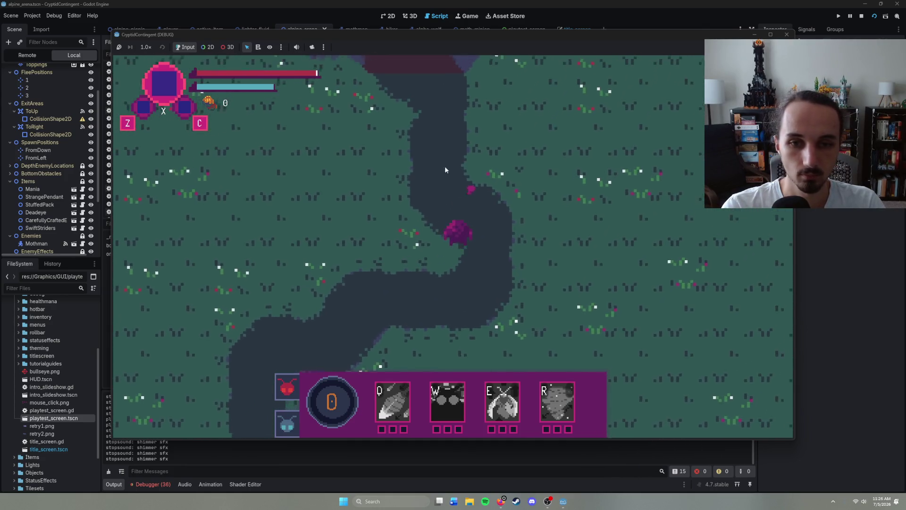
right_click(400, 156)
right_click(428, 162)
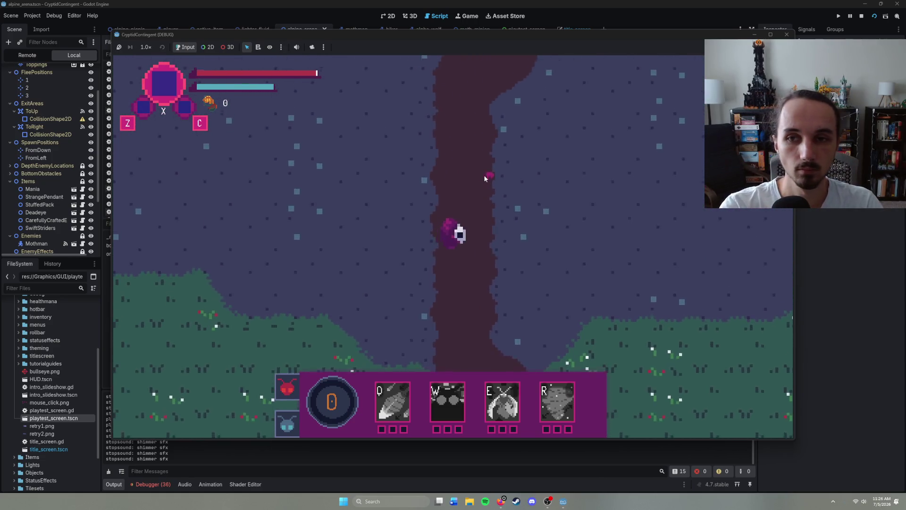
right_click(477, 165)
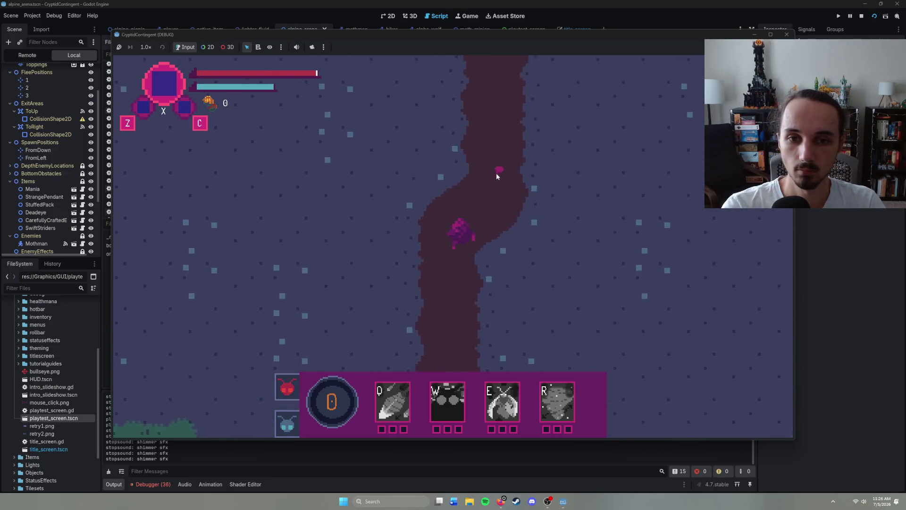
right_click(469, 170)
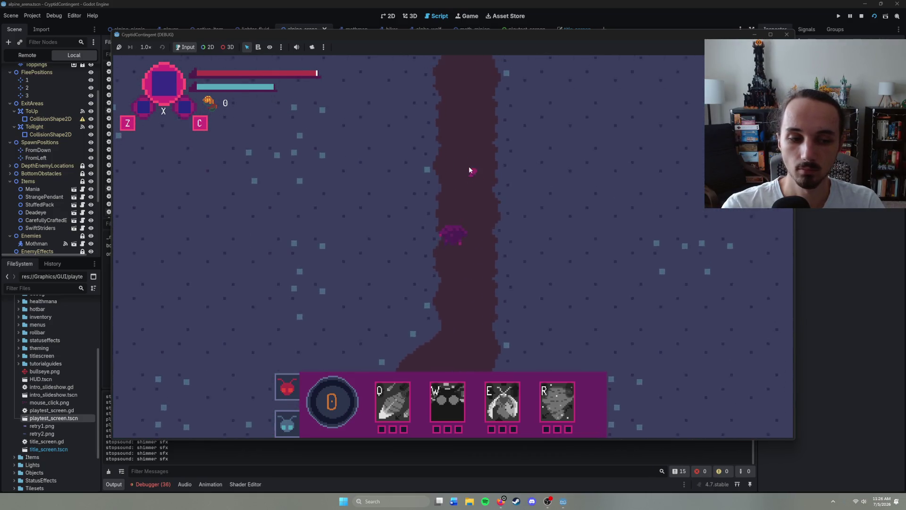
right_click(469, 165)
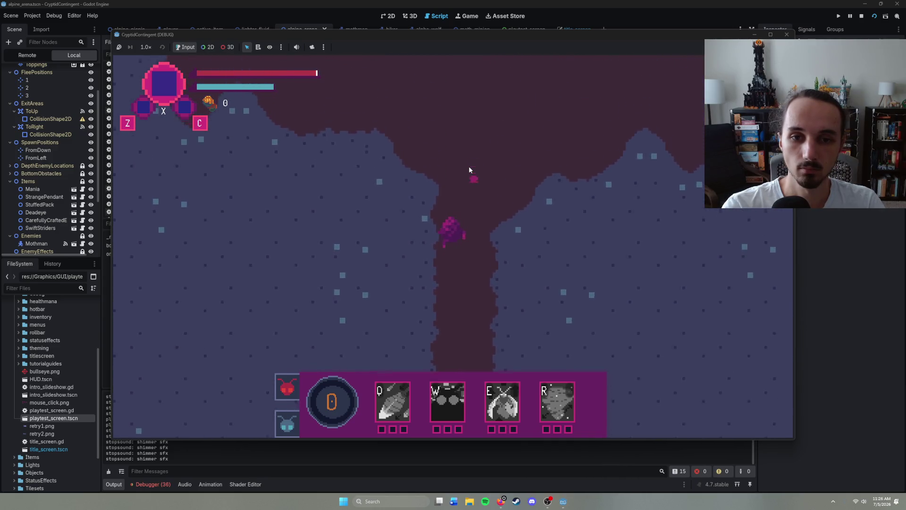
- Enter the arena and fight the boss, dodging its charge, until the end-of-playtest screen appears
right_click(469, 165)
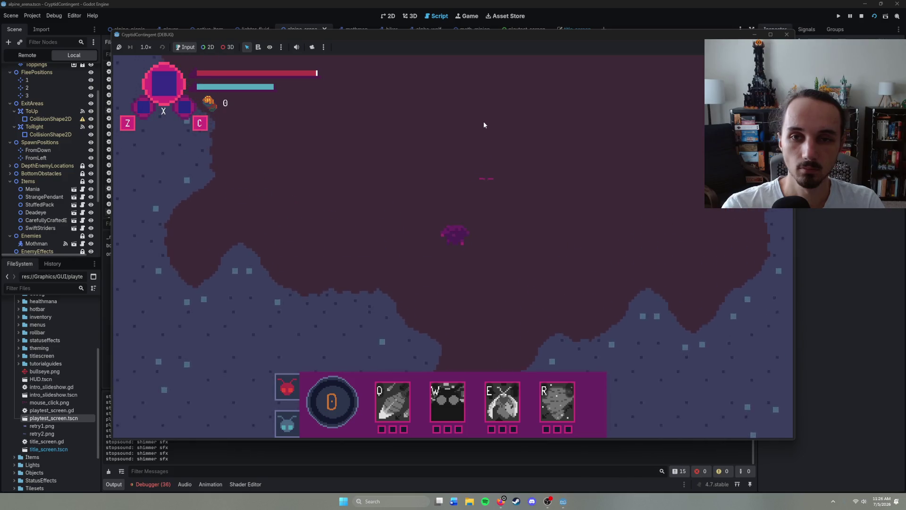
right_click(453, 135)
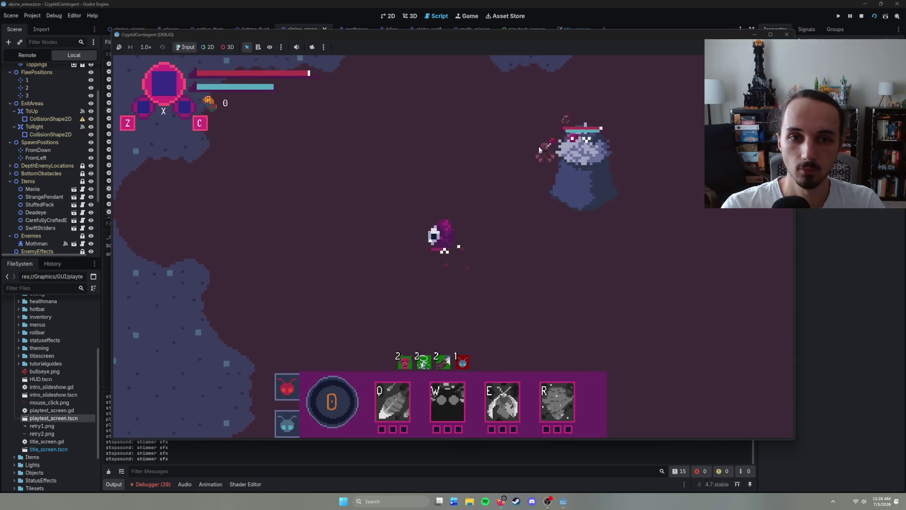
right_click(528, 295)
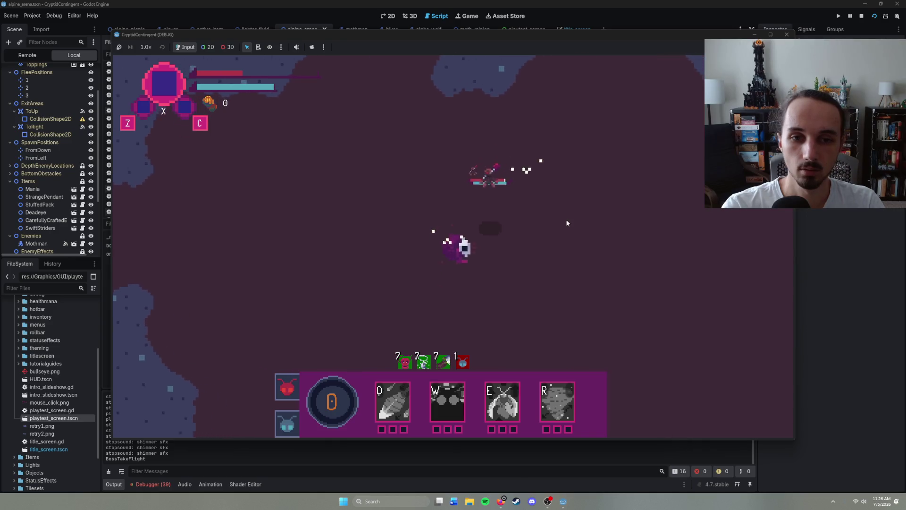
right_click(573, 241)
right_click(336, 238)
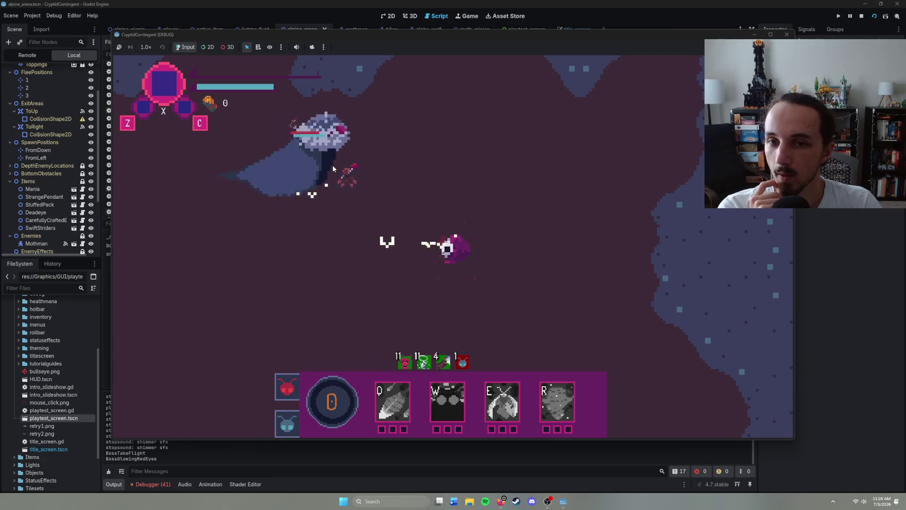
right_click(487, 160)
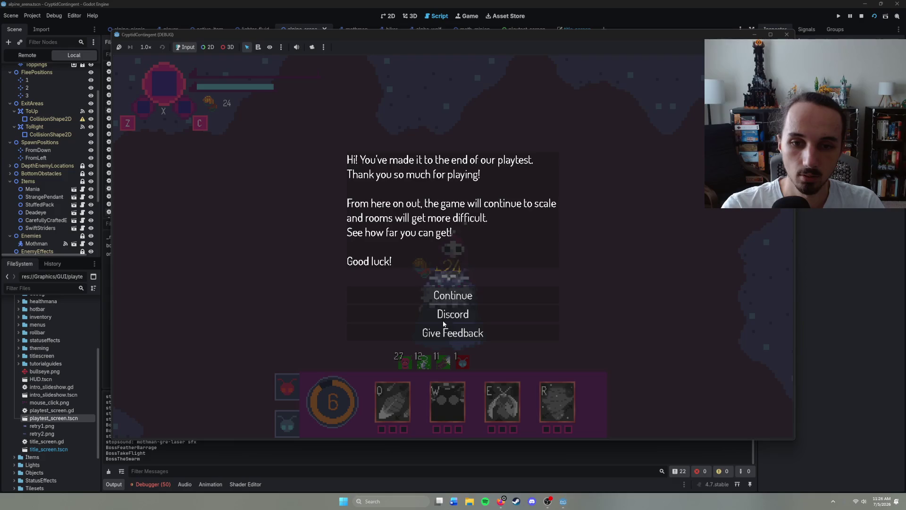
- Confirm the Discord button opens the invite page in the browser, close it, and stop the test game
click(451, 315)
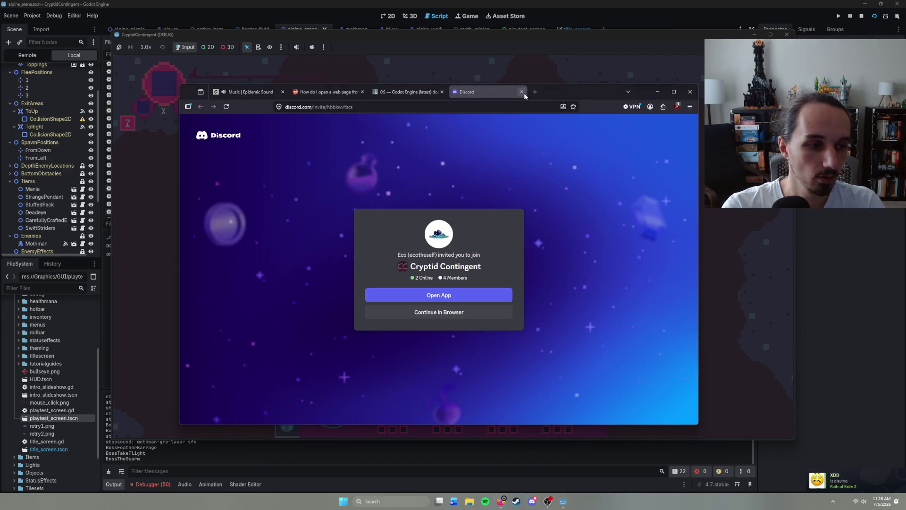
click(524, 93)
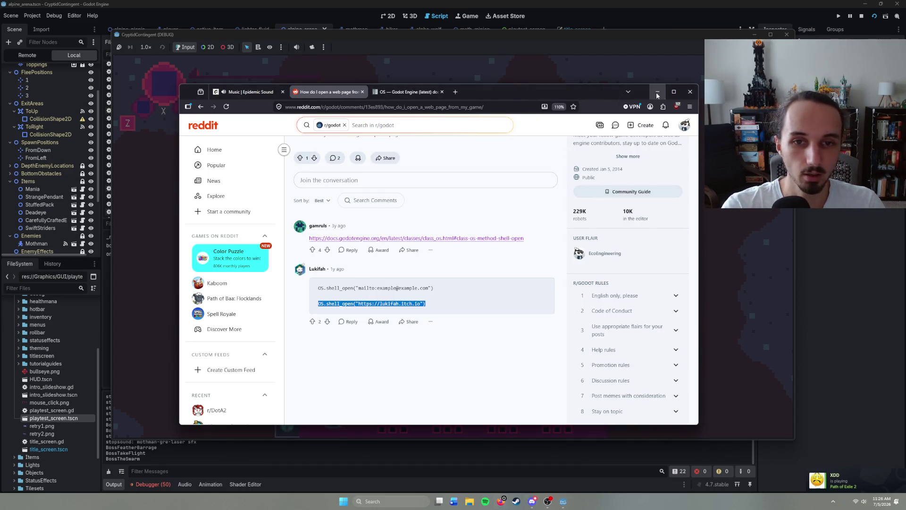
click(657, 94)
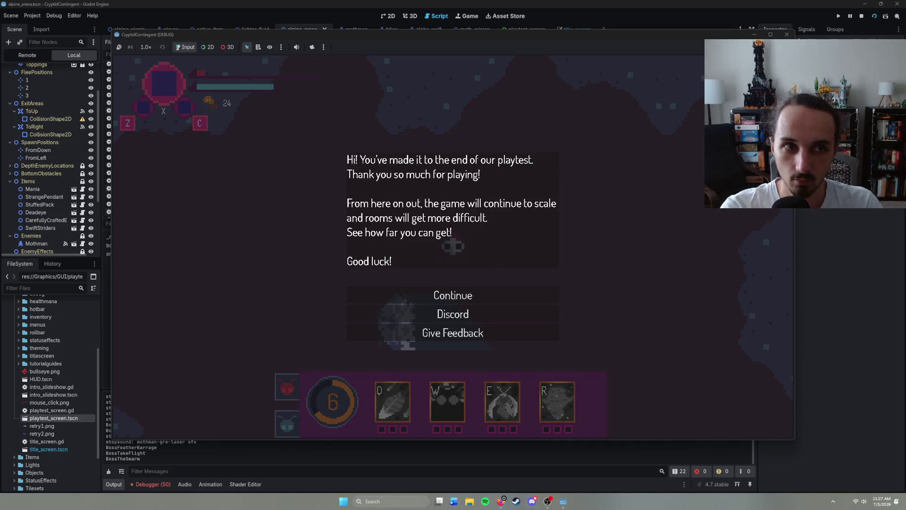
click(788, 36)
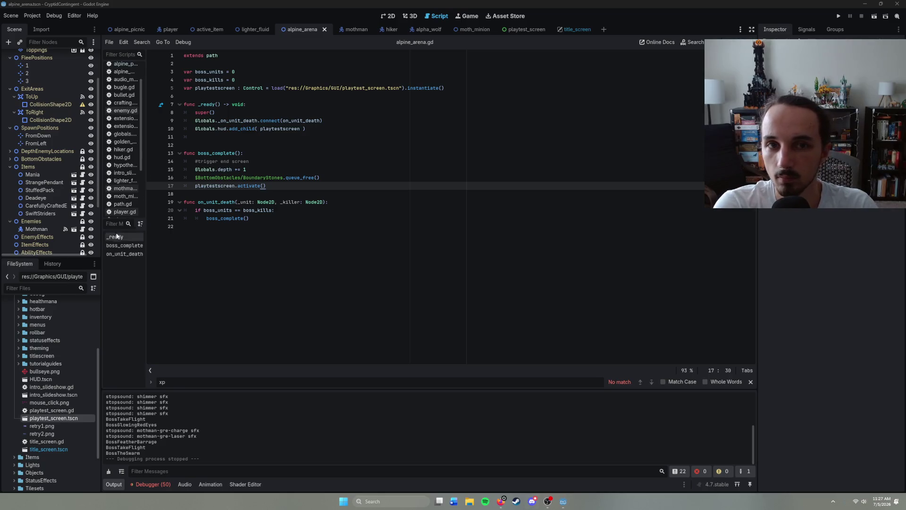
- In the playtest_screen scene, hide FeedbackButton, save the scene, and select the Text label
click(524, 29)
click(52, 111)
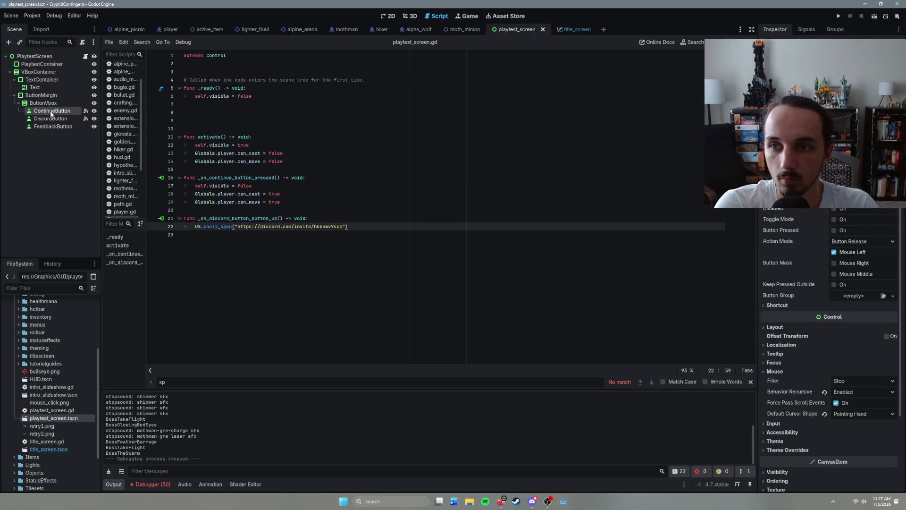
click(94, 126)
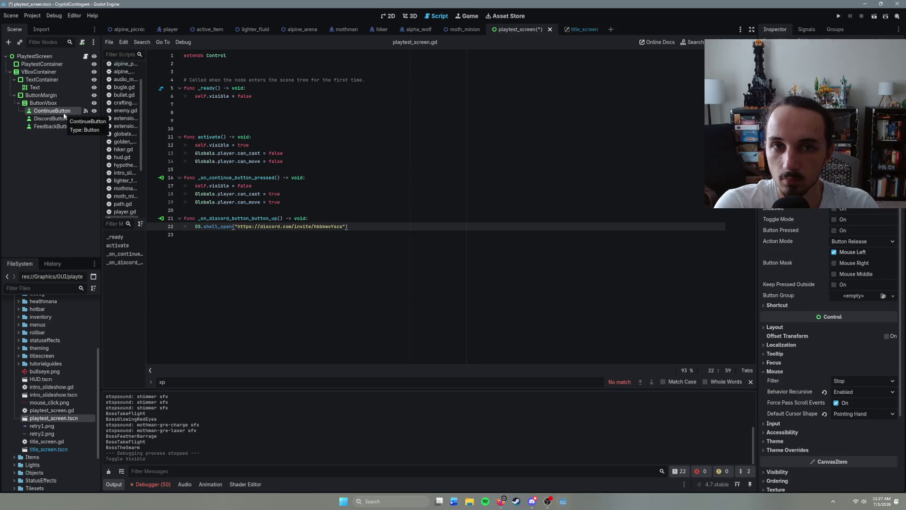
key(ctrl+s)
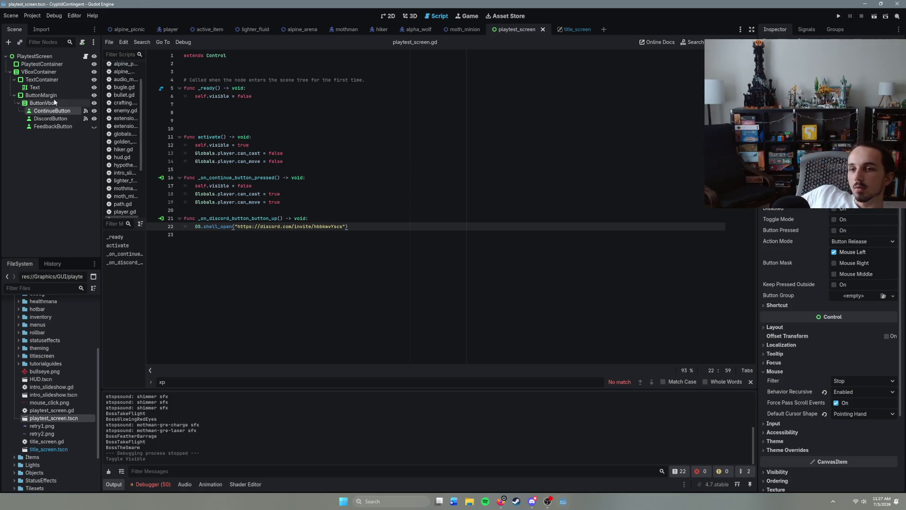
click(41, 89)
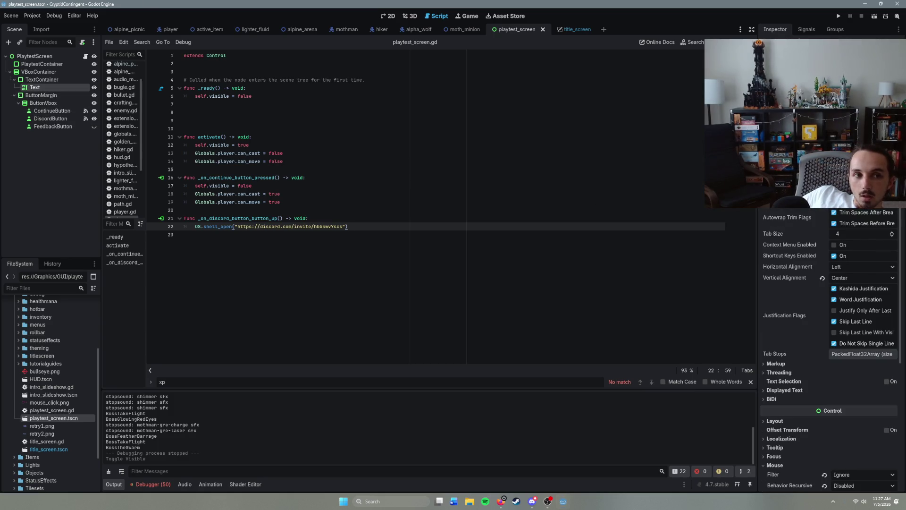
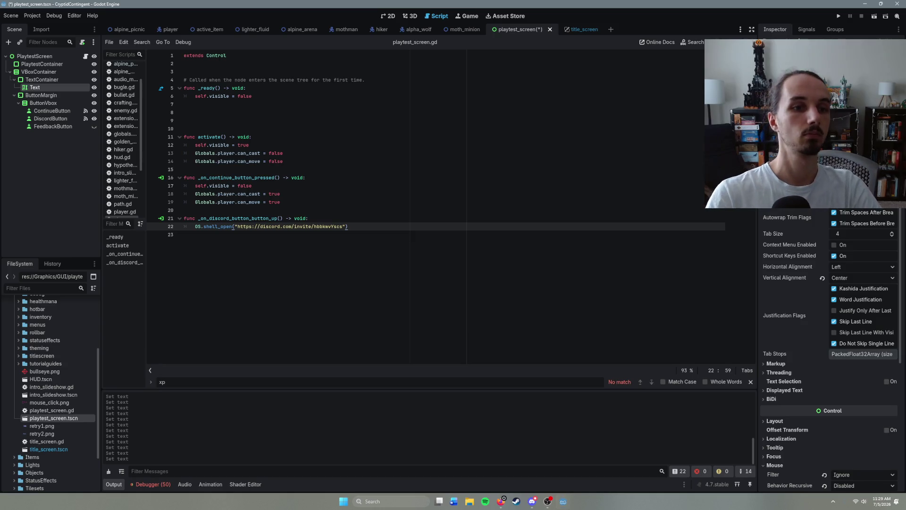
- Save playtest_screen.tscn with Ctrl+S
key(ctrl+s)
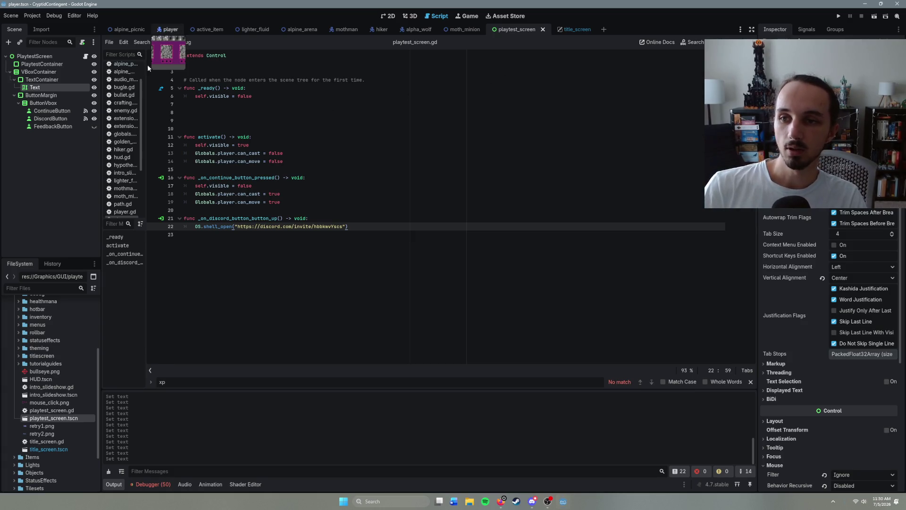
- In the player scene, select the HUD's DepthPanel node and view it in 2D
click(165, 31)
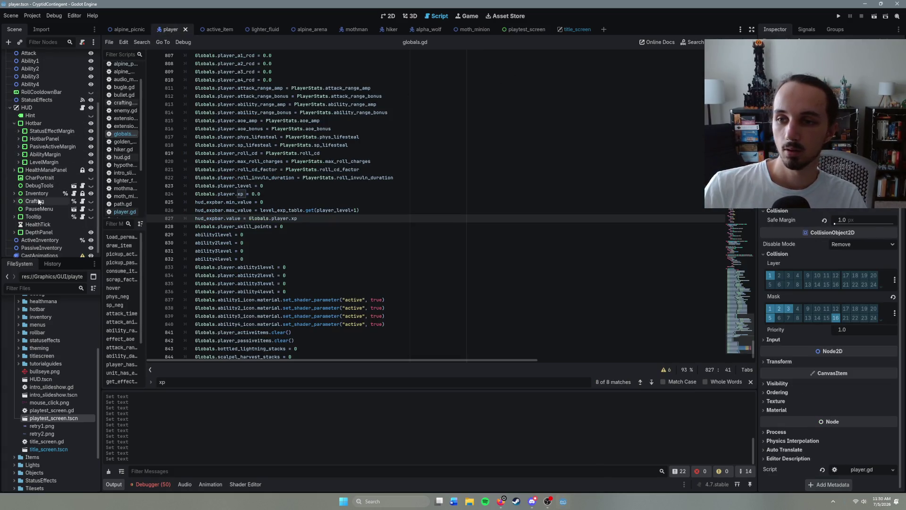
click(18, 154)
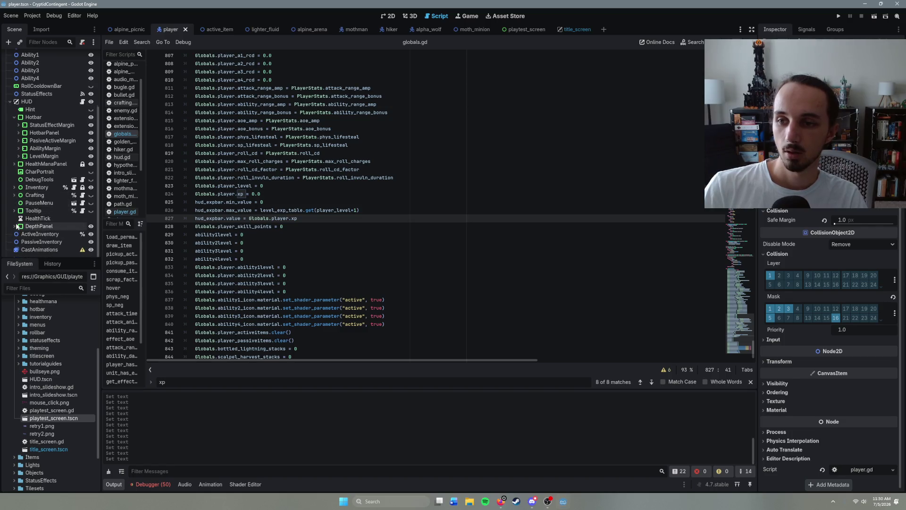
click(15, 226)
click(45, 219)
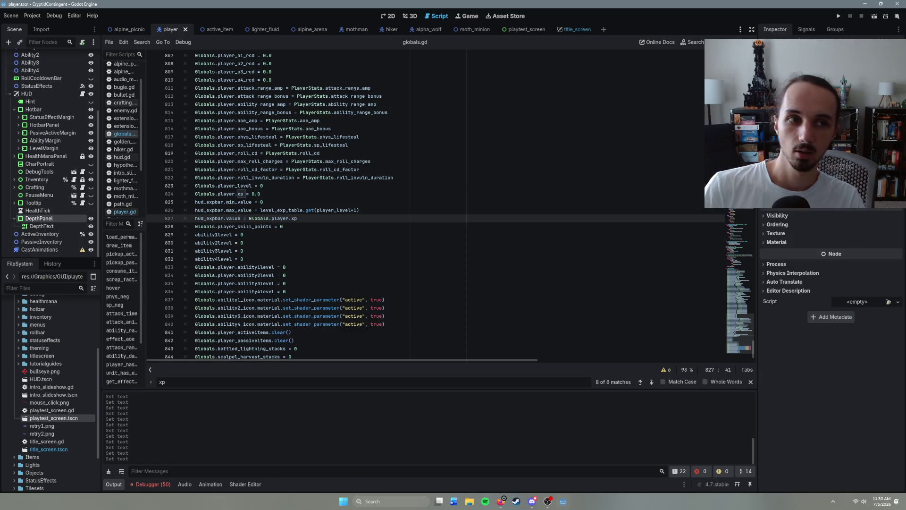
click(387, 16)
scroll(478, 86, down, 6)
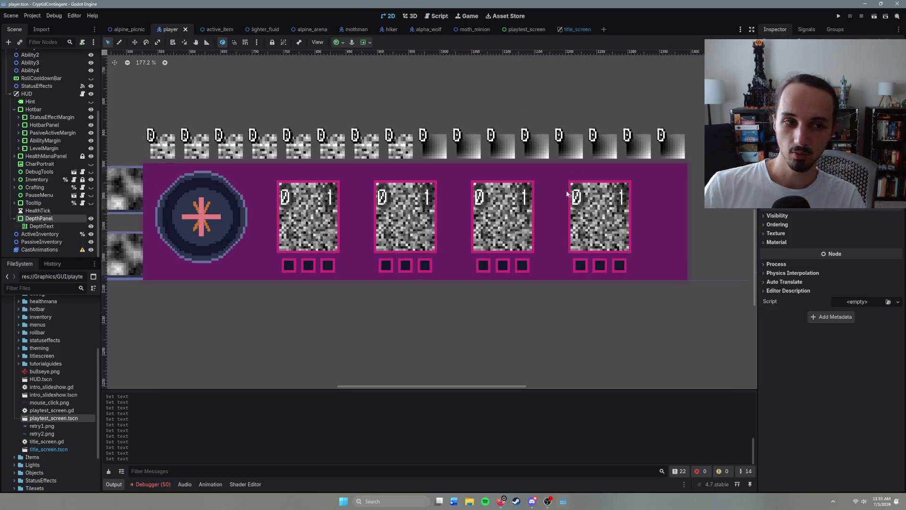
click(45, 226)
click(52, 219)
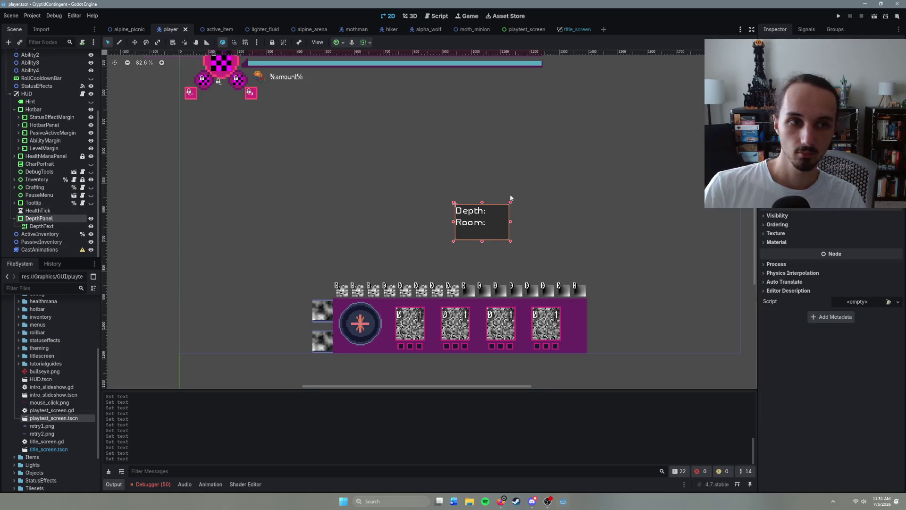
scroll(830, 189, up, 3)
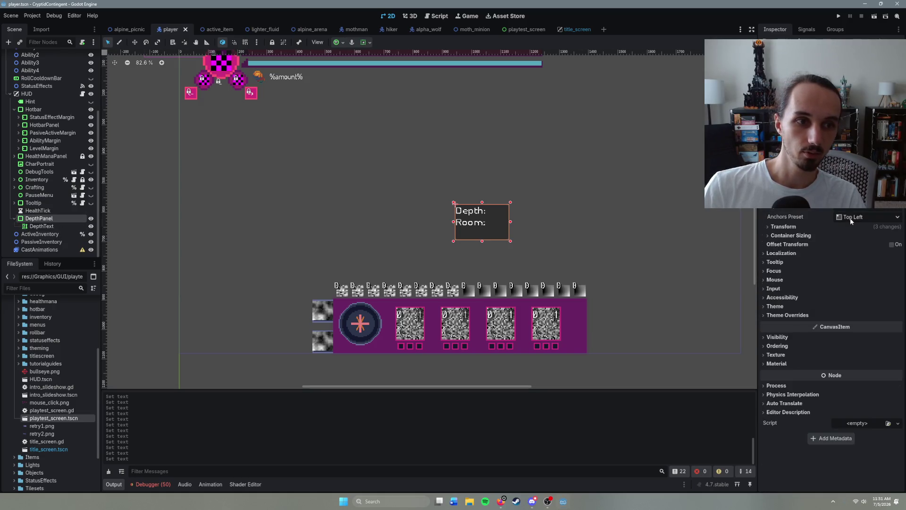
scroll(585, 250, up, 2)
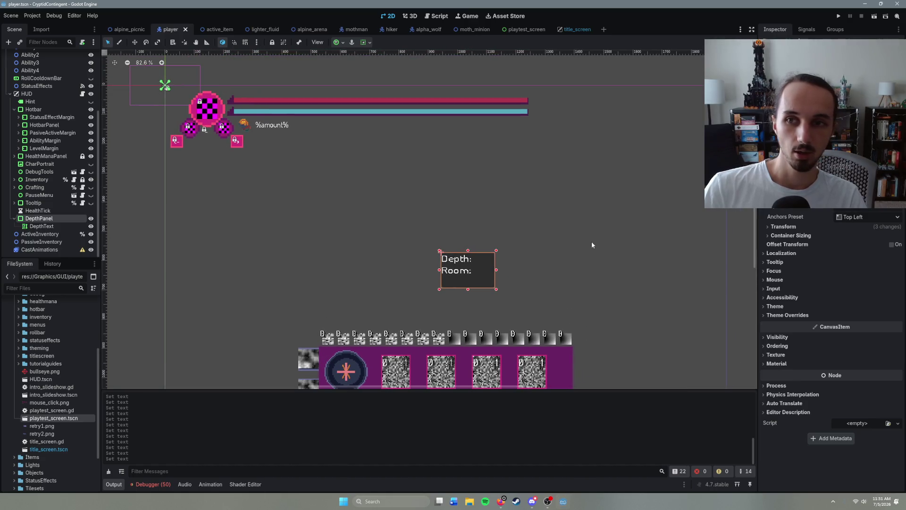
scroll(586, 222, down, 2)
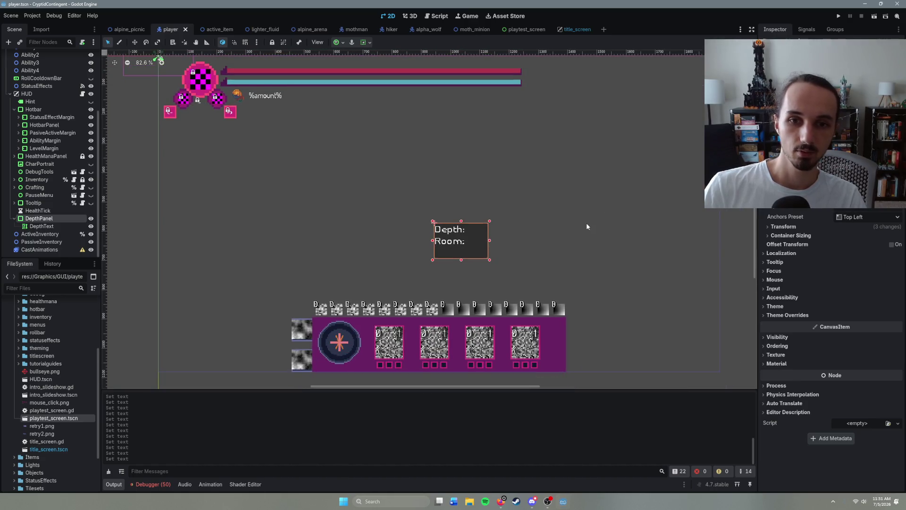
- Anchor DepthPanel to Top Right and shift its x position left to 1733.682
click(856, 218)
click(867, 260)
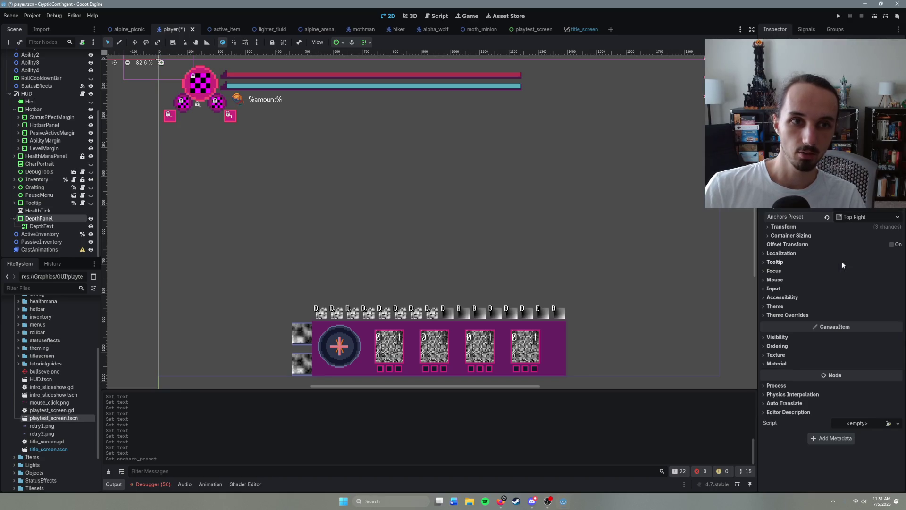
scroll(599, 201, down, 3)
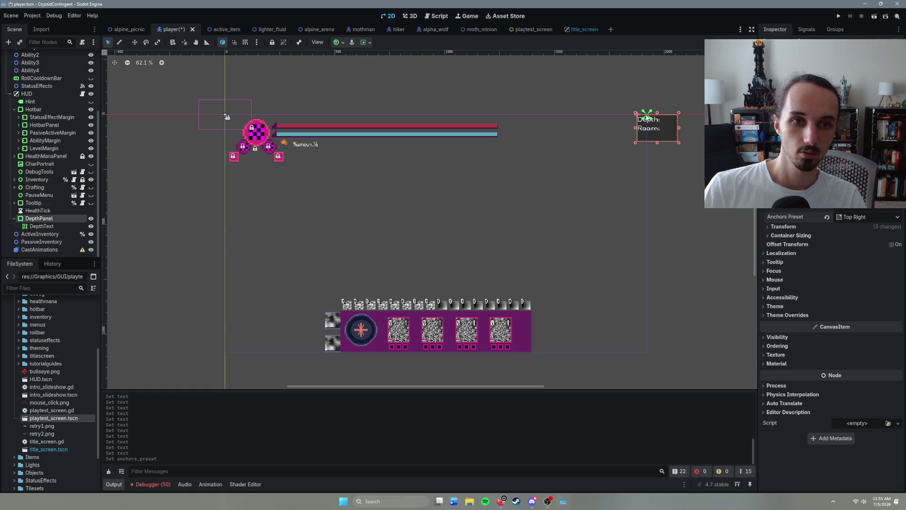
click(785, 227)
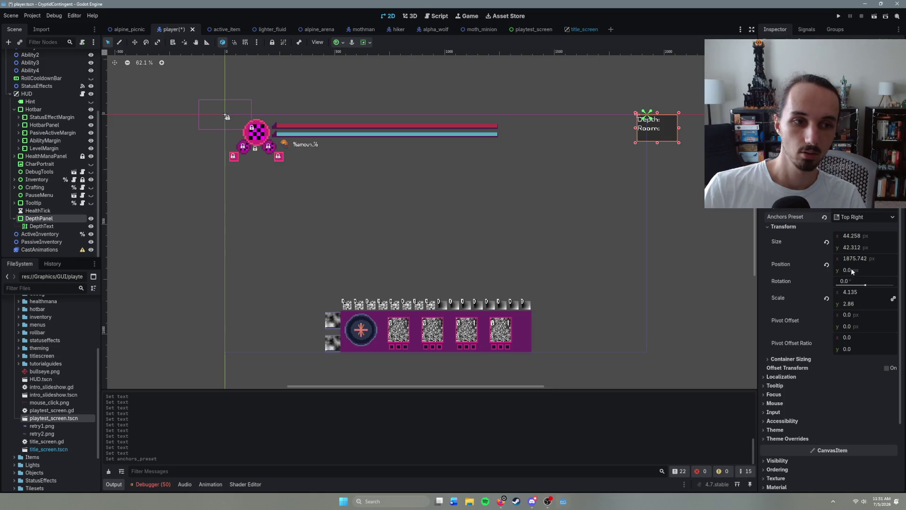
drag(851, 258, 813, 259)
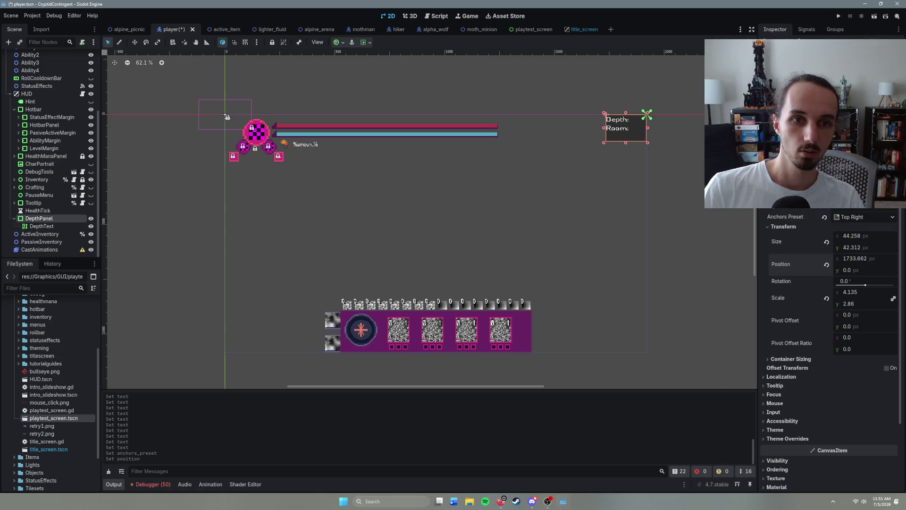
- Save the player scene and switch to alpine_arena
click(516, 178)
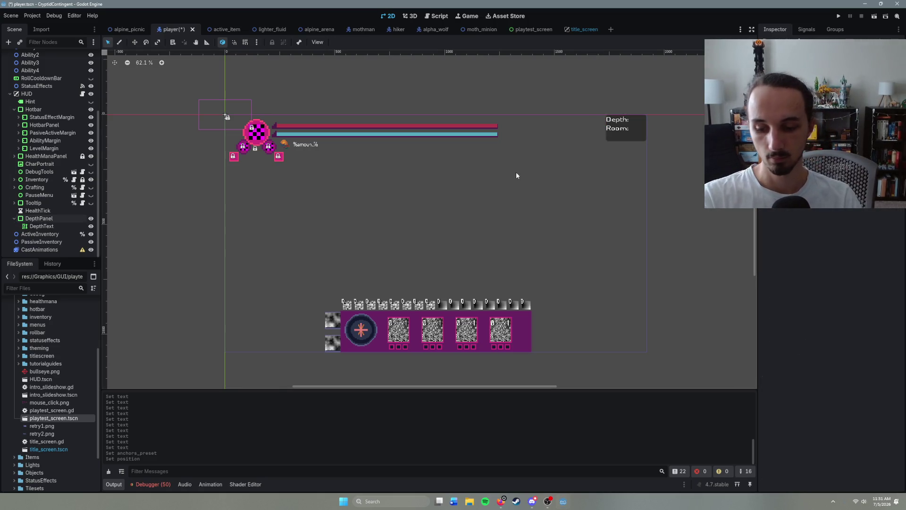
key(ctrl+s)
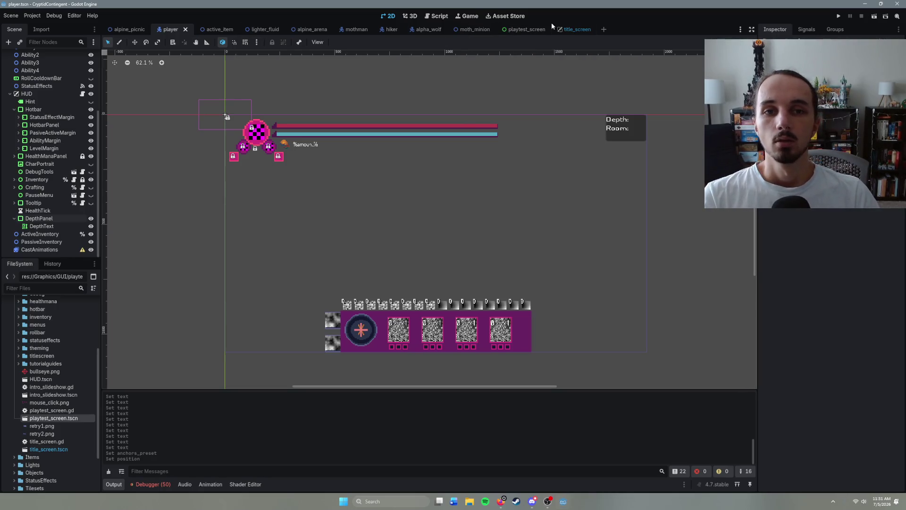
click(315, 32)
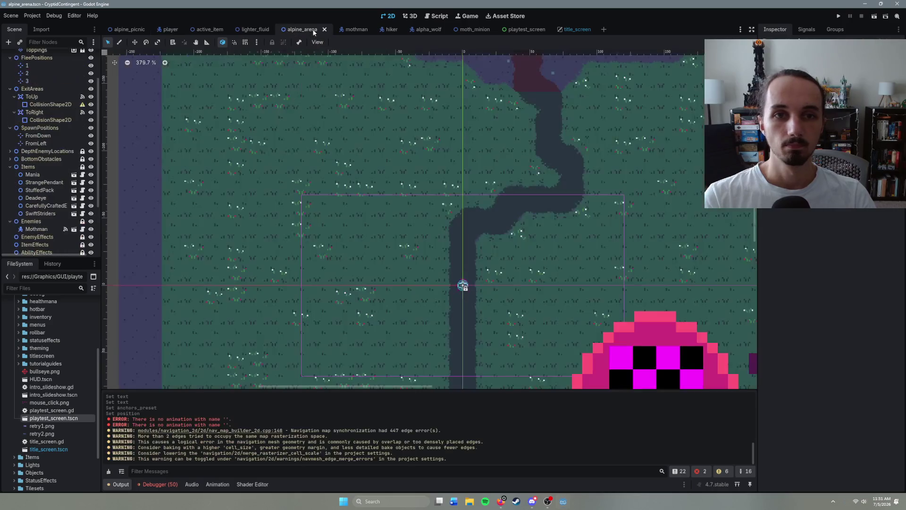
- Launch the game with F6 and walk the player up the path into the dark area
key(F6)
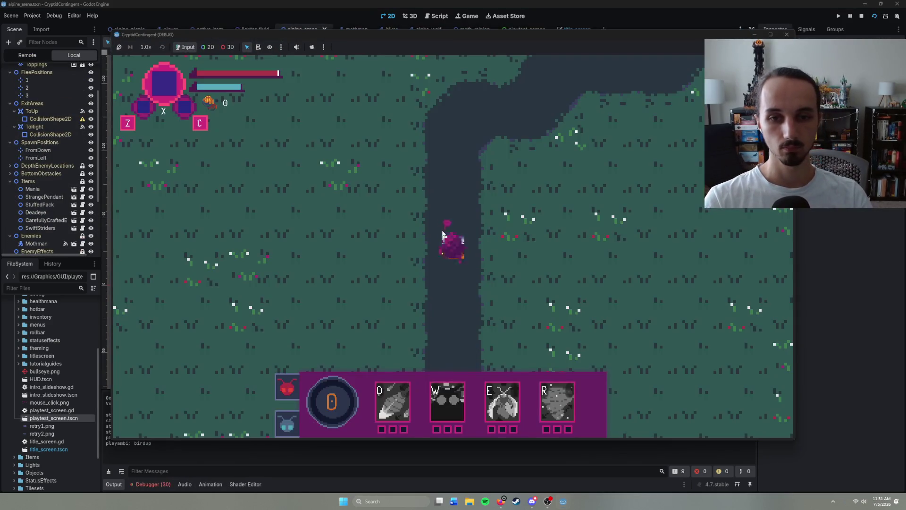
right_click(453, 171)
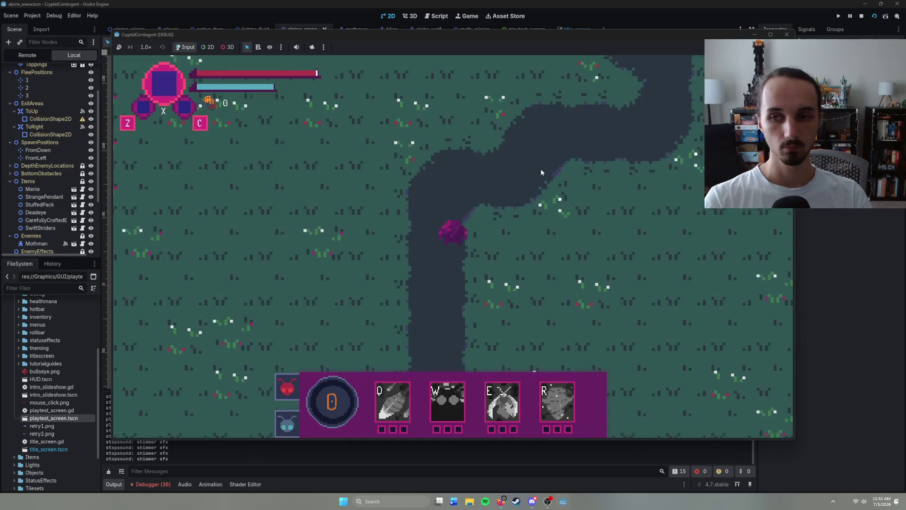
right_click(545, 168)
right_click(562, 177)
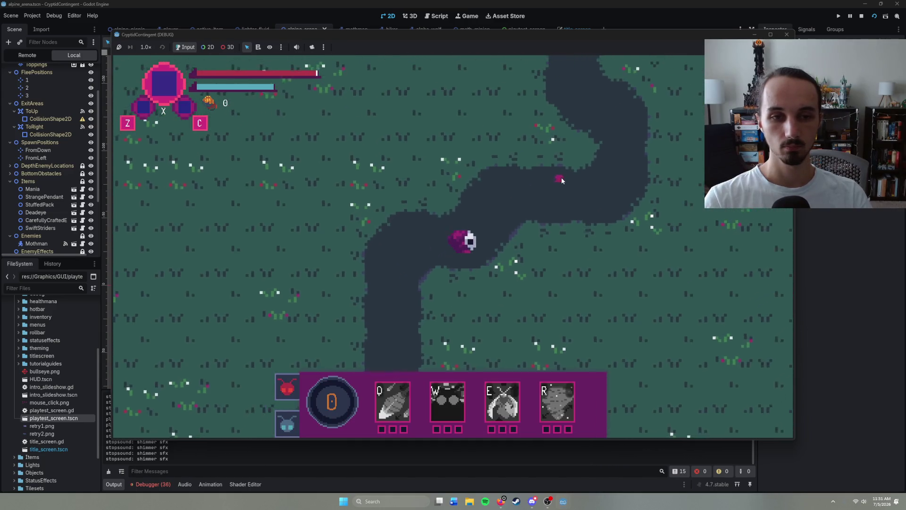
right_click(474, 178)
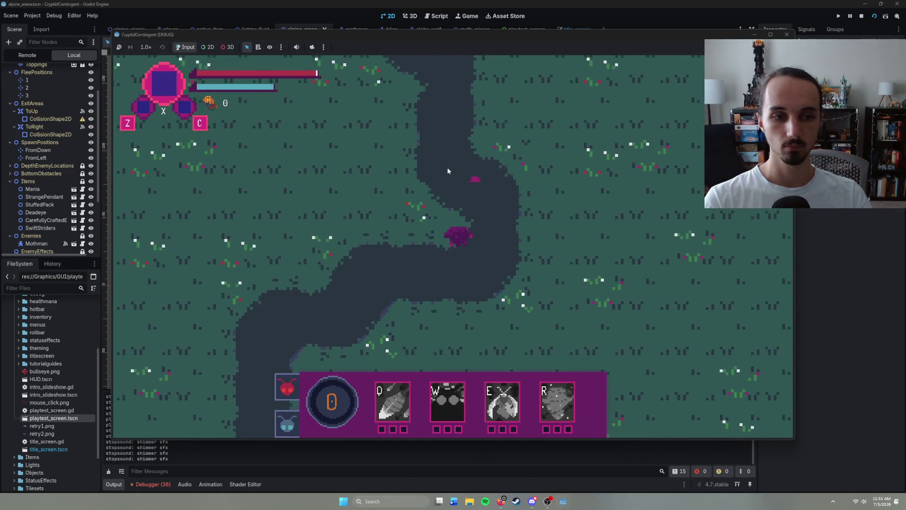
right_click(423, 159)
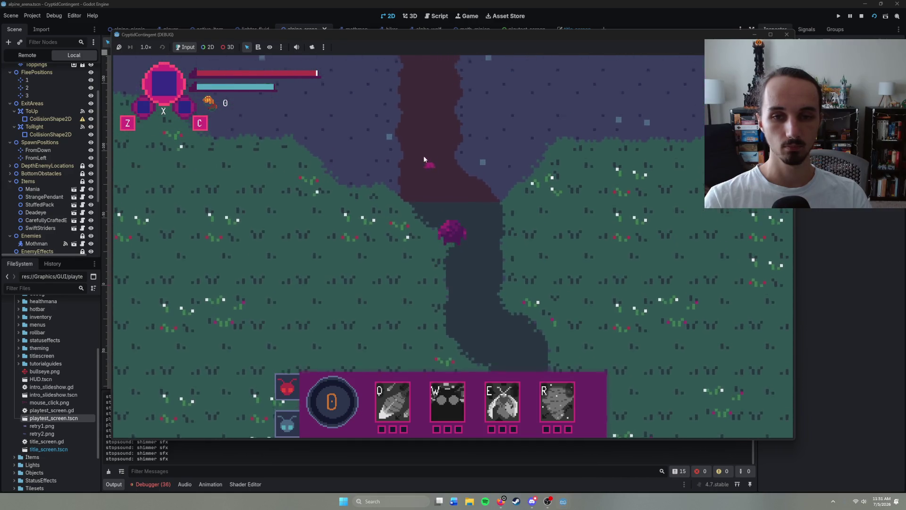
right_click(431, 150)
right_click(431, 151)
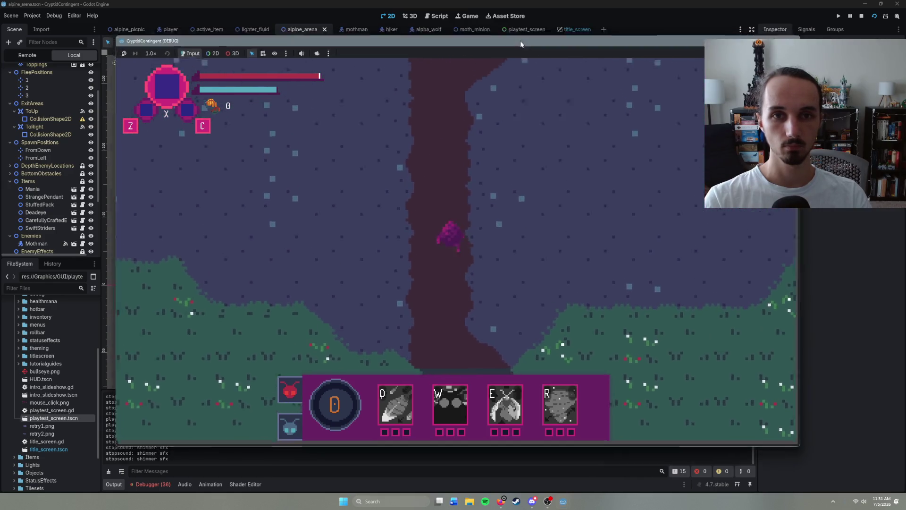
mouse_move(520, 41)
mouse_down()
mouse_move(492, 202)
mouse_move(514, 18)
mouse_up()
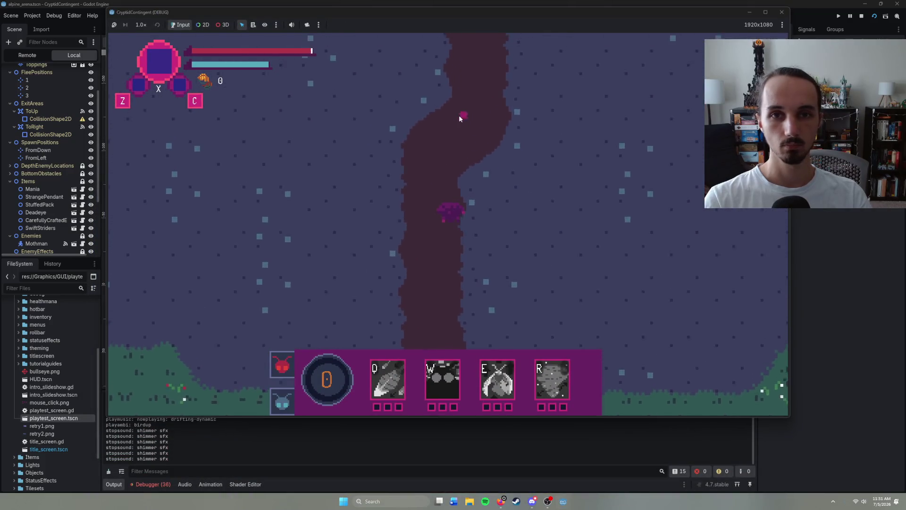
- Keep walking up the path to engage the creature and reach the congratulations message
right_click(458, 115)
right_click(458, 114)
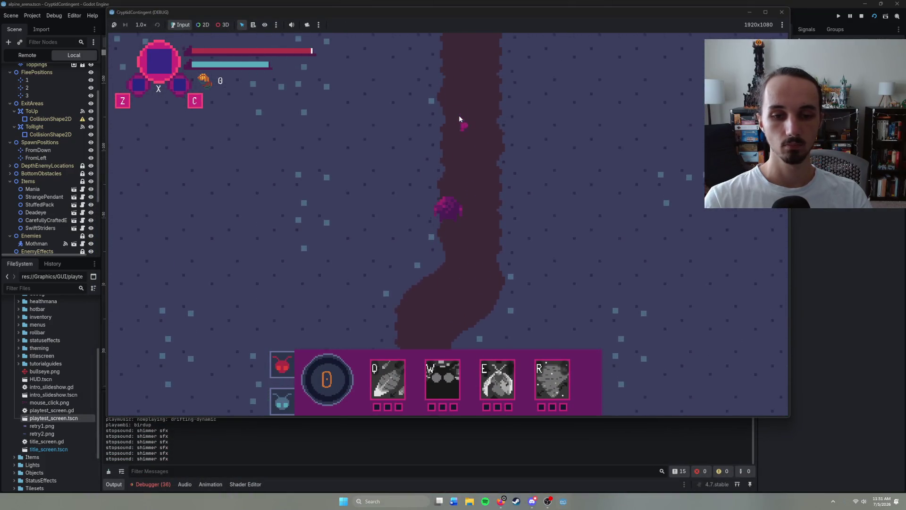
right_click(459, 116)
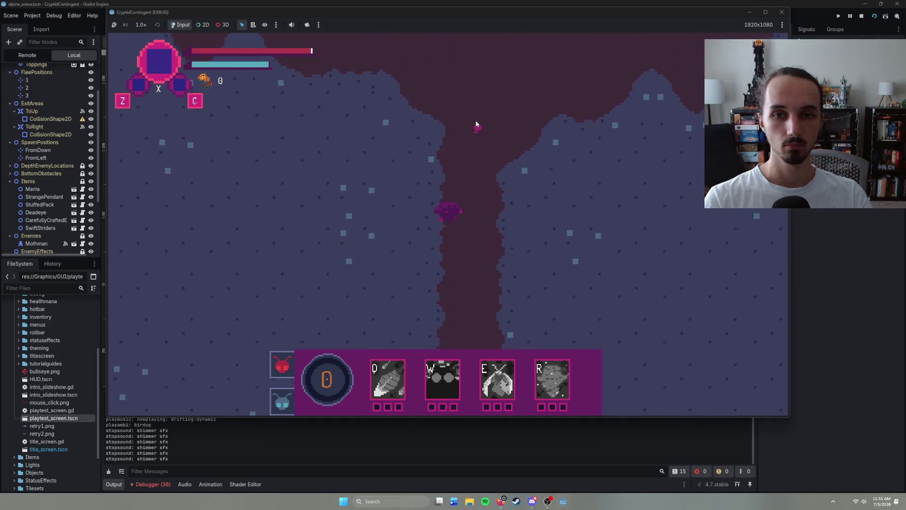
right_click(456, 121)
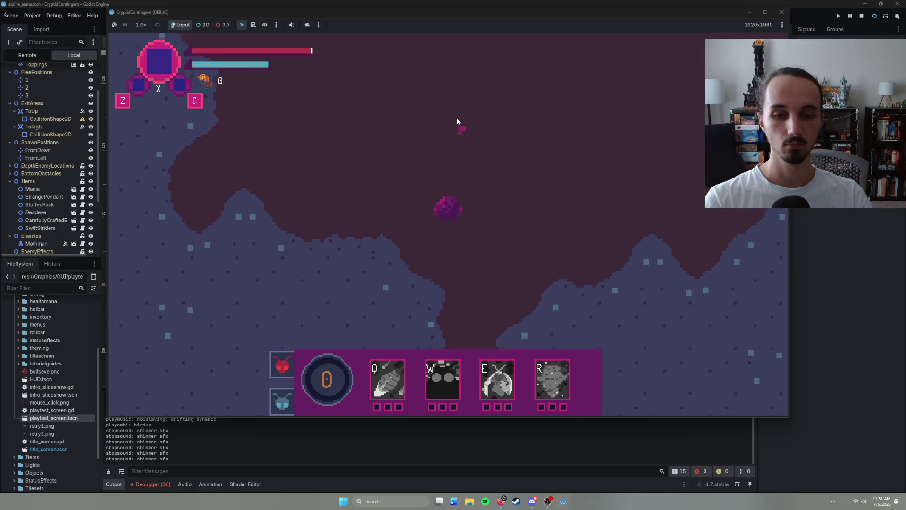
right_click(440, 115)
right_click(401, 125)
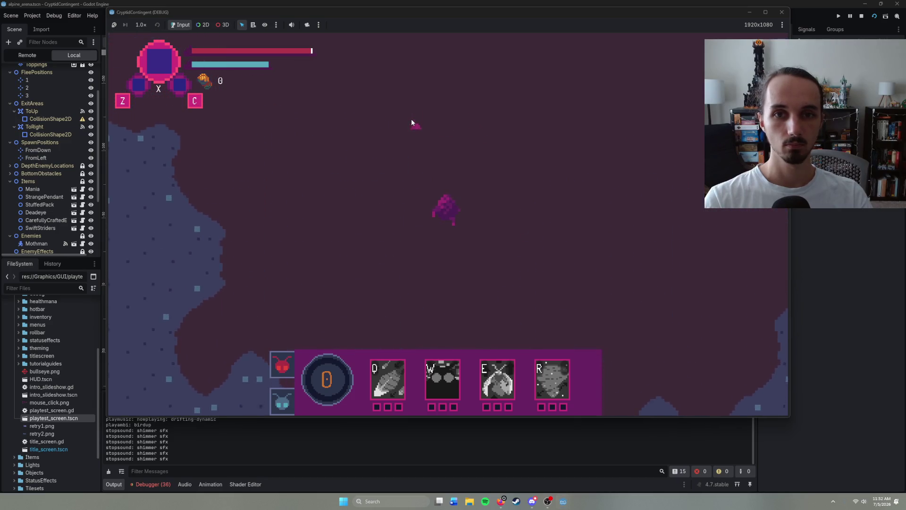
right_click(495, 127)
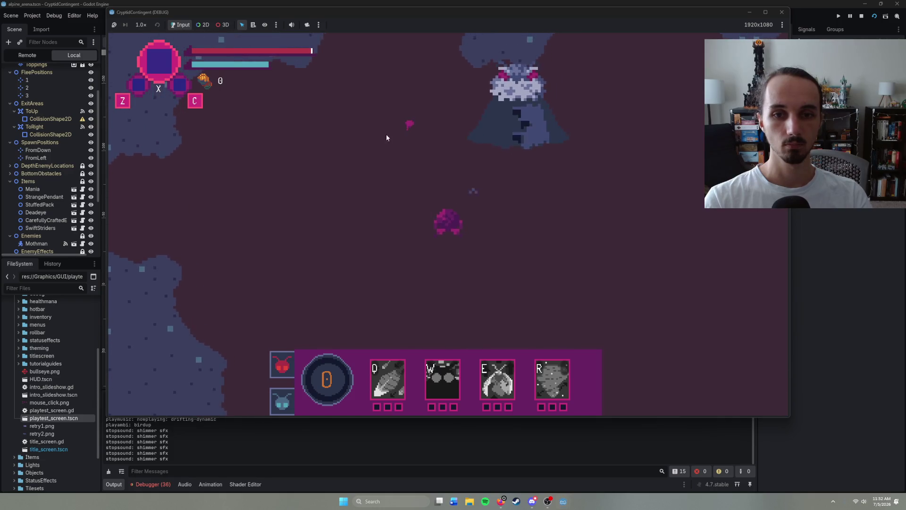
right_click(477, 135)
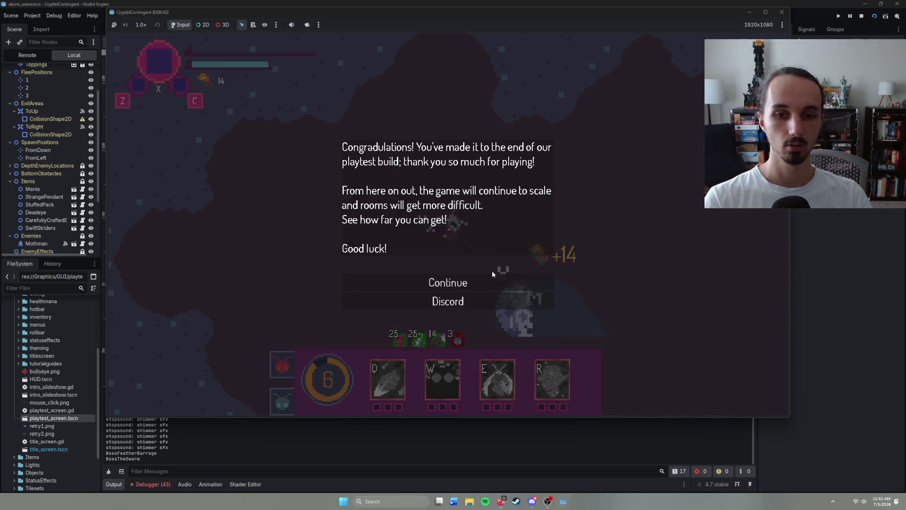
- Continue past the message, walk through the cave into the forest arena, then close the game
click(481, 283)
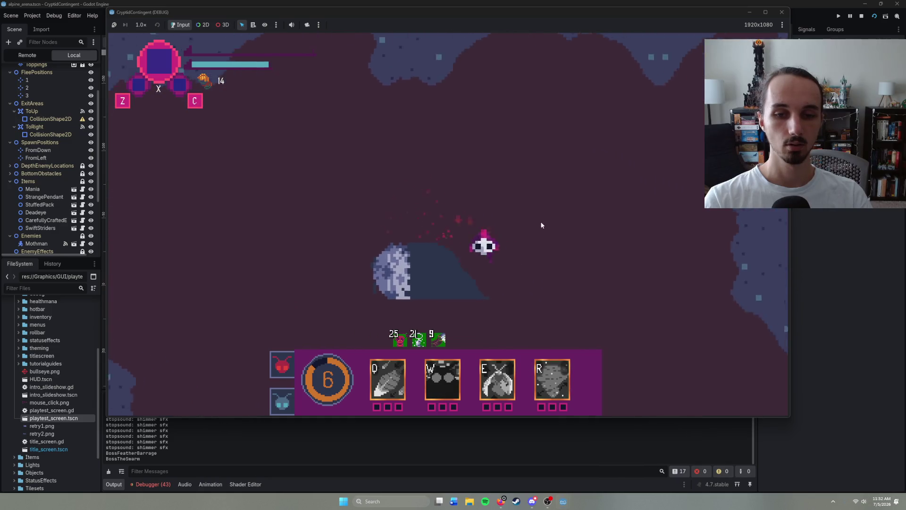
right_click(547, 163)
right_click(489, 134)
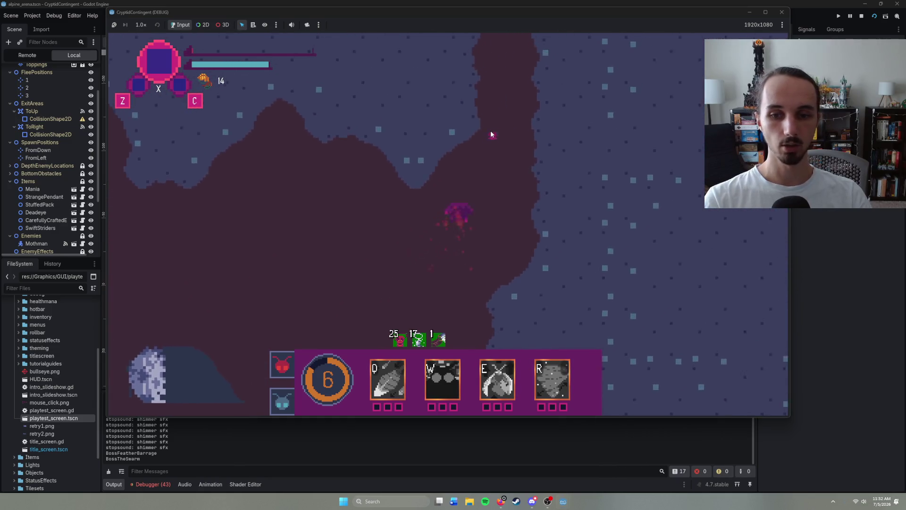
right_click(479, 127)
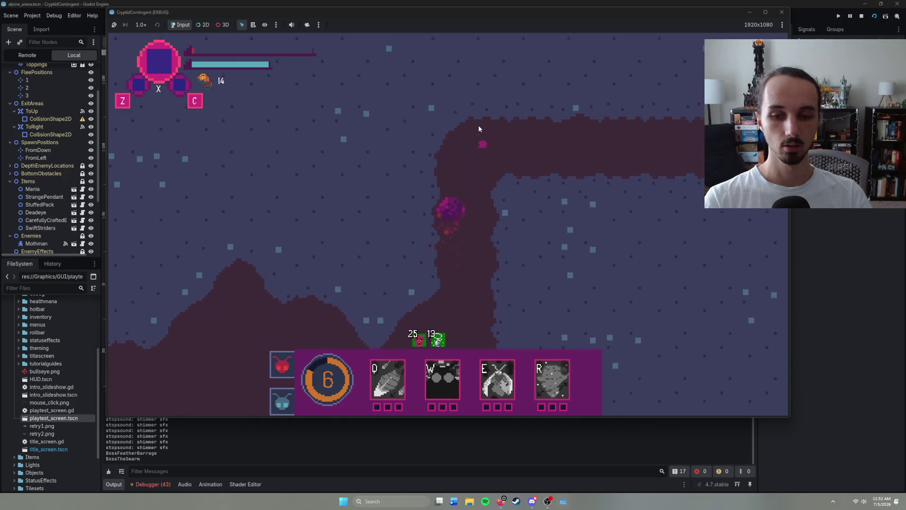
right_click(524, 163)
right_click(558, 205)
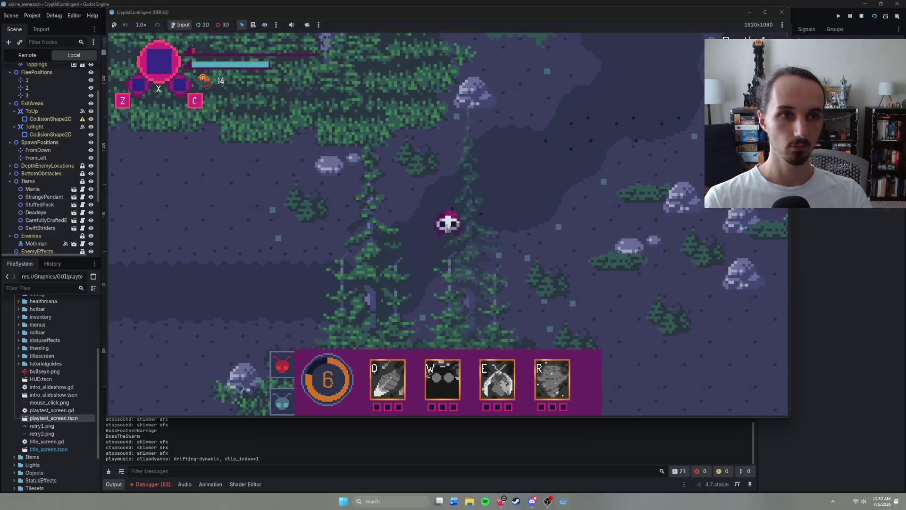
right_click(524, 128)
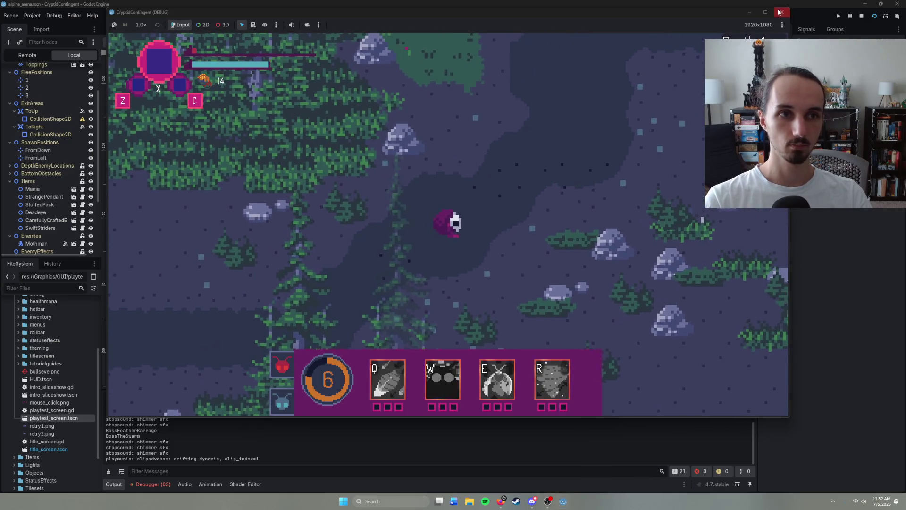
click(781, 12)
mouse_move(587, 31)
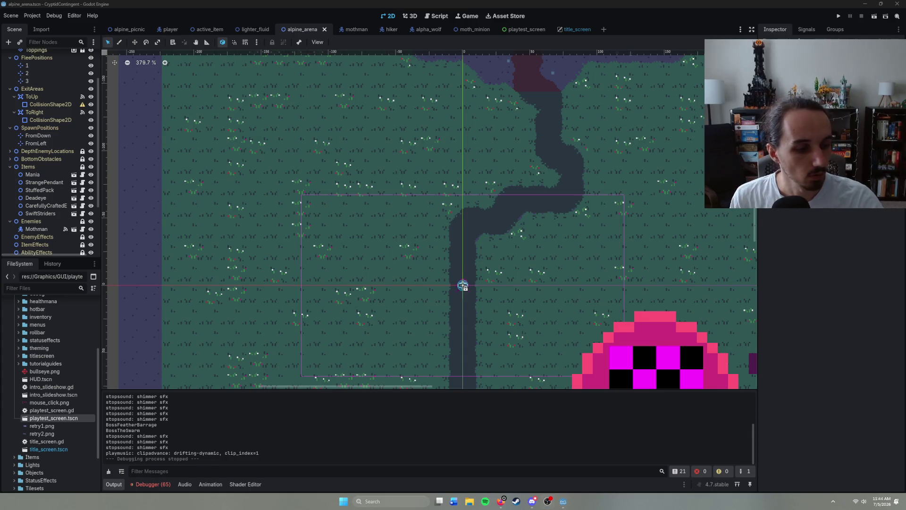
- Switch to the browser showing the Reddit thread
key(alt+Tab)
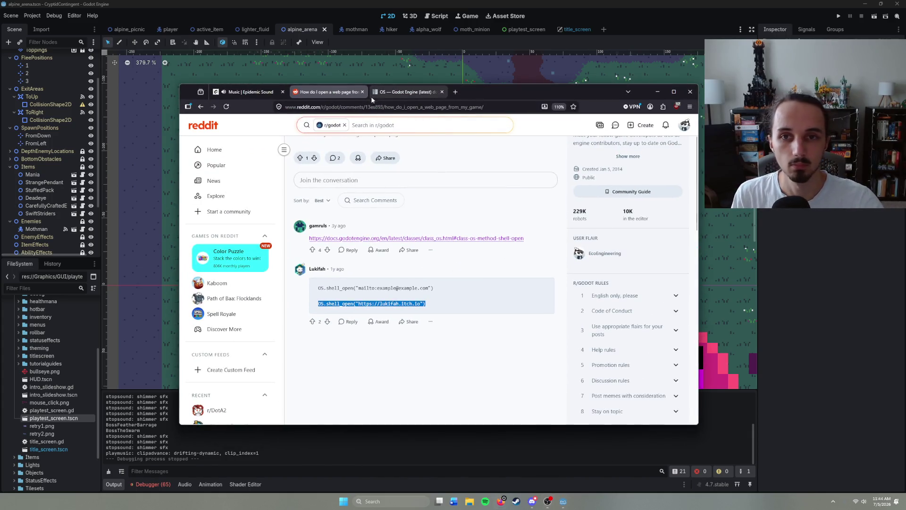
key(ctrl+Tab)
key(ctrl+Tab)
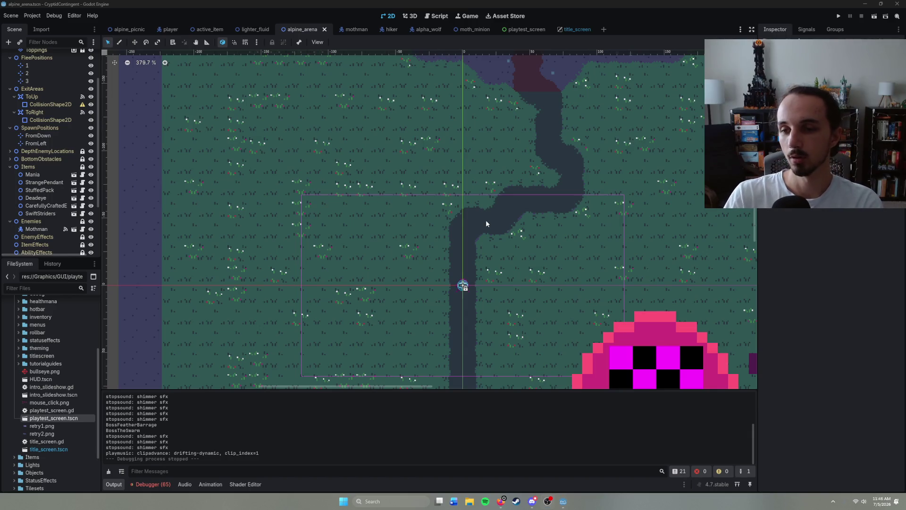
- Filter the project files for 'serrat', then clear the filter
click(23, 288)
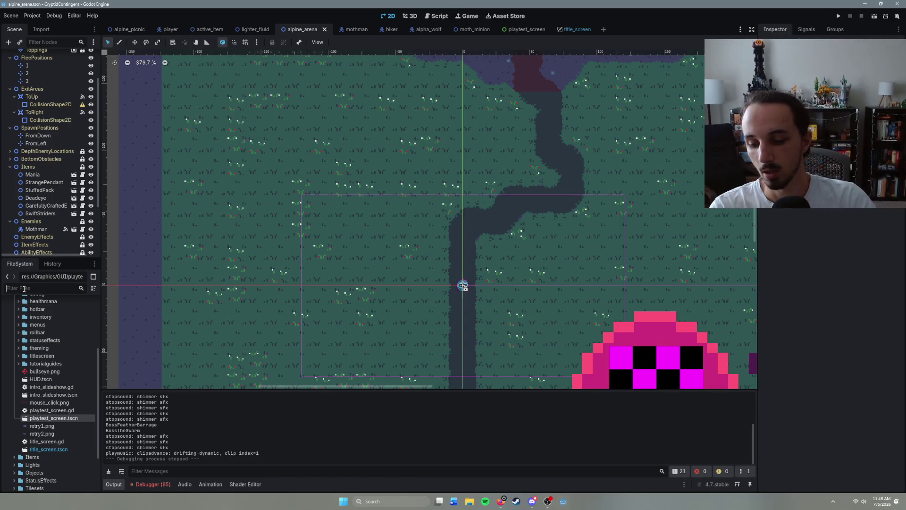
text(serrat)
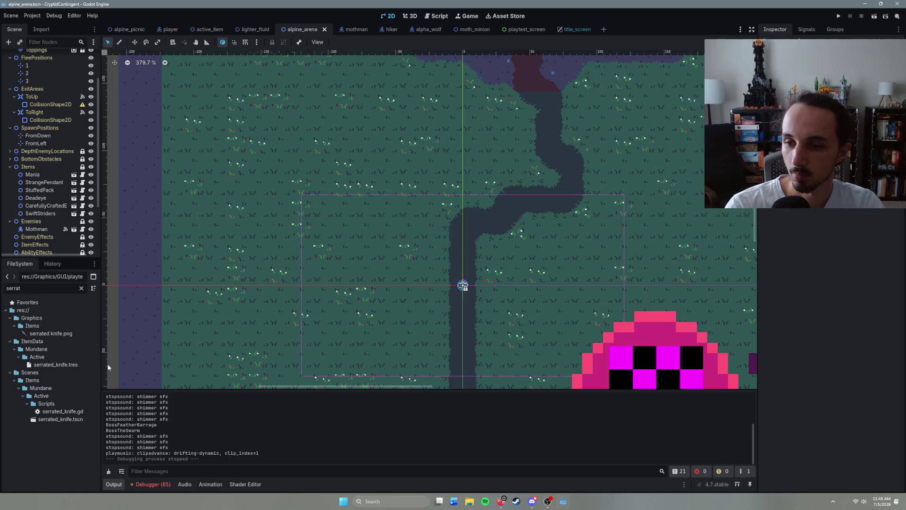
click(81, 288)
- Close all scene tabs to the right of player, saving them
click(576, 29)
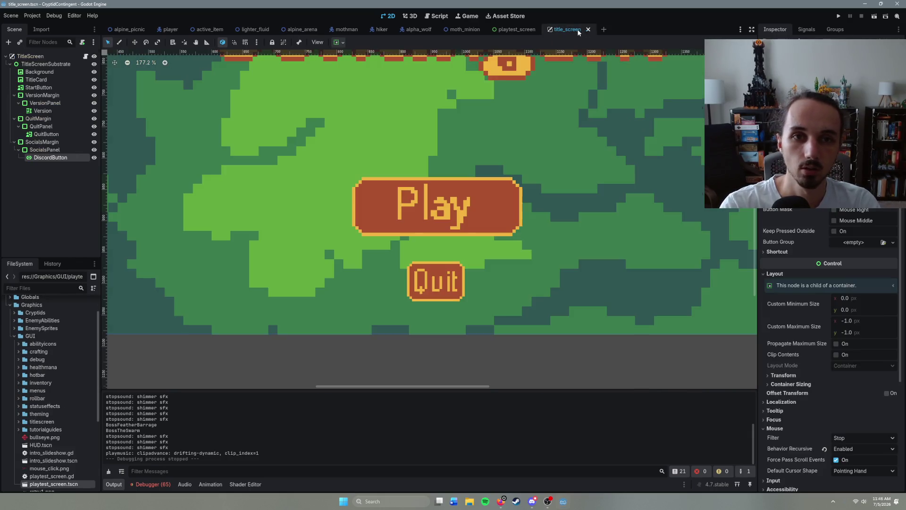
click(131, 30)
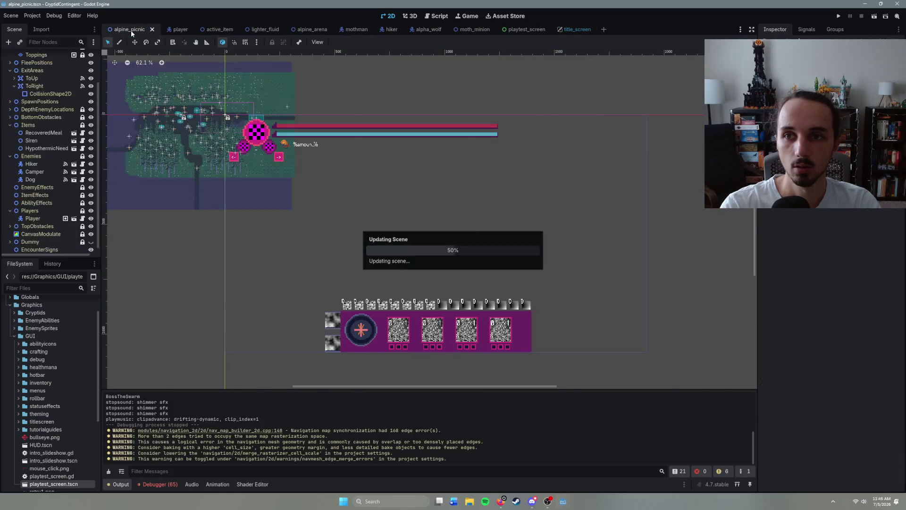
right_click(135, 31)
click(185, 30)
right_click(185, 30)
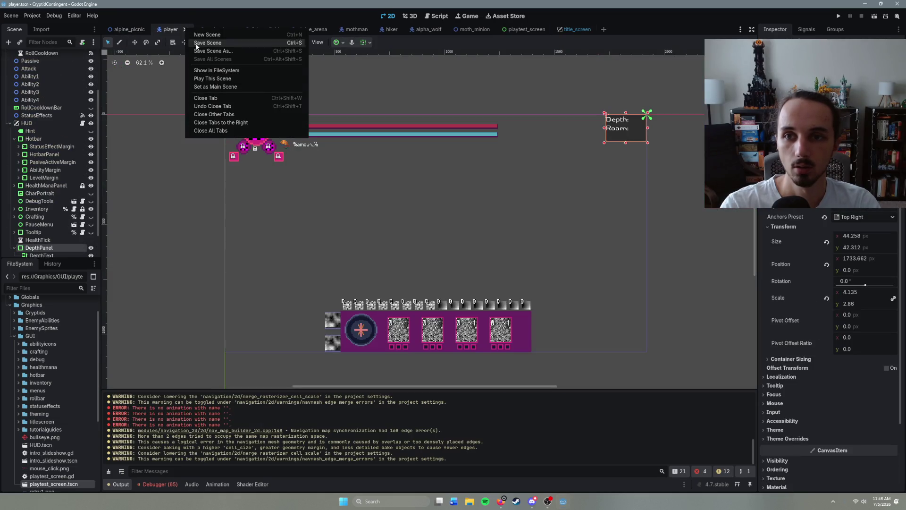
click(234, 123)
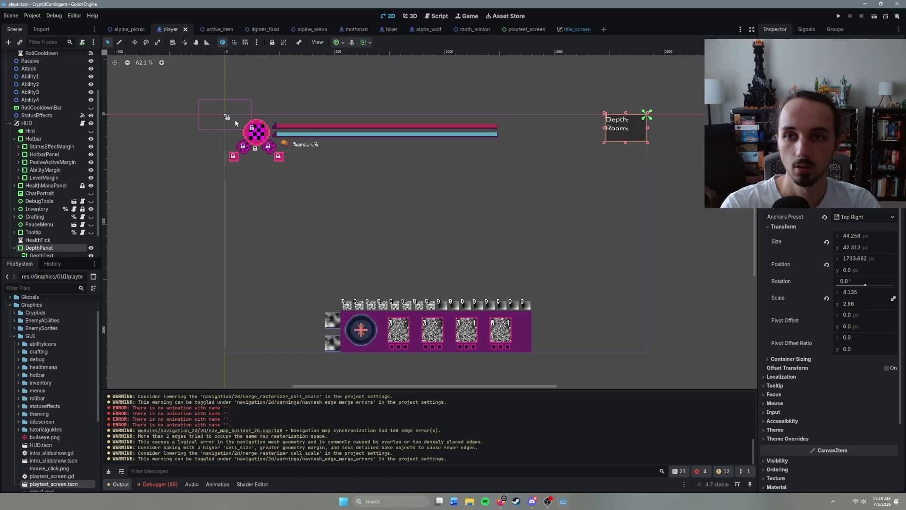
key(ctrl+s)
- Start a New Inherited Scene and browse to the res://Scenes folder
click(10, 15)
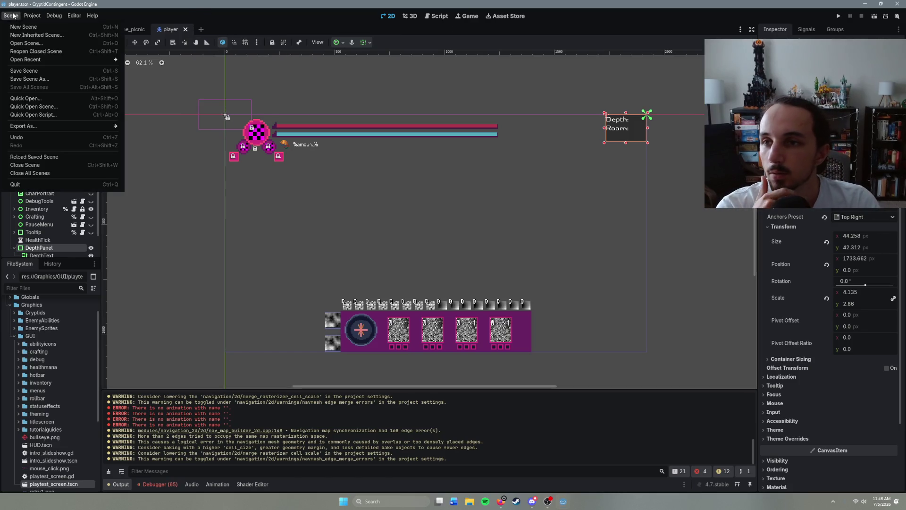
click(22, 33)
click(294, 138)
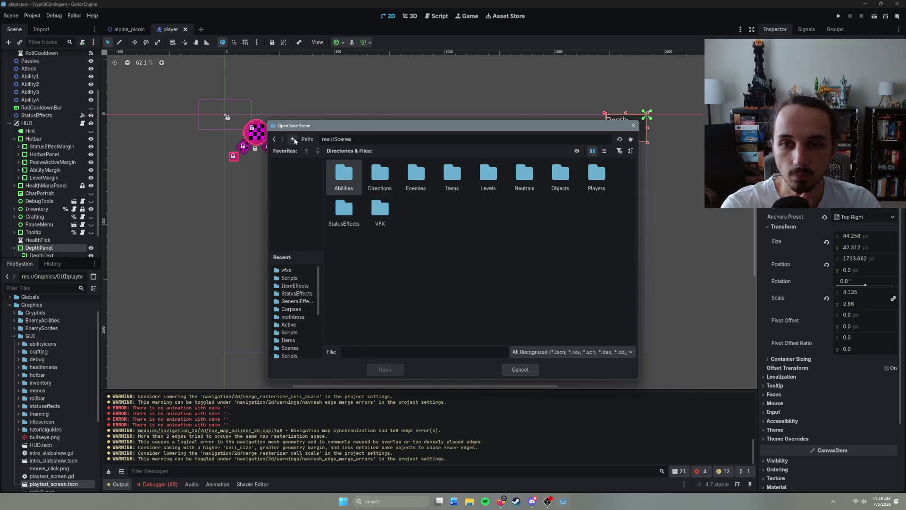
- Base the new scene on StatusEffects/statuseffect.tscn and open its statuseffect.gd script
double_click(360, 214)
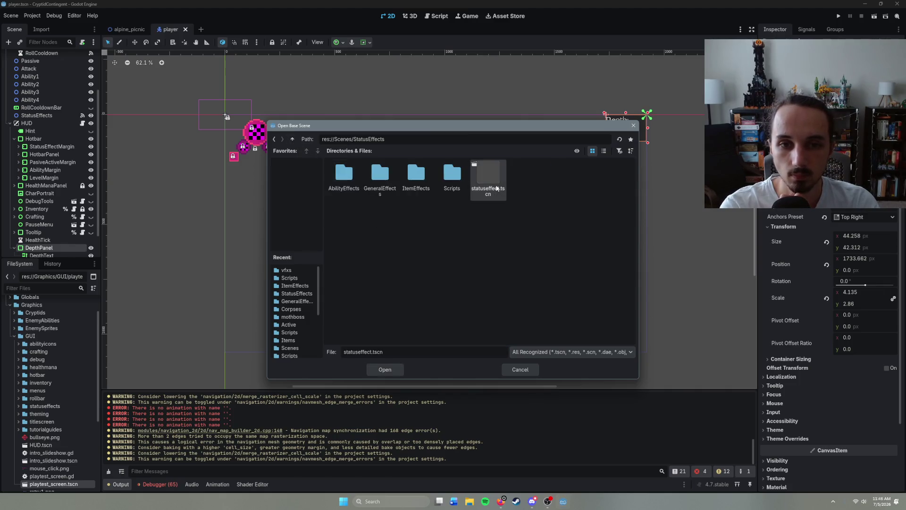
double_click(487, 188)
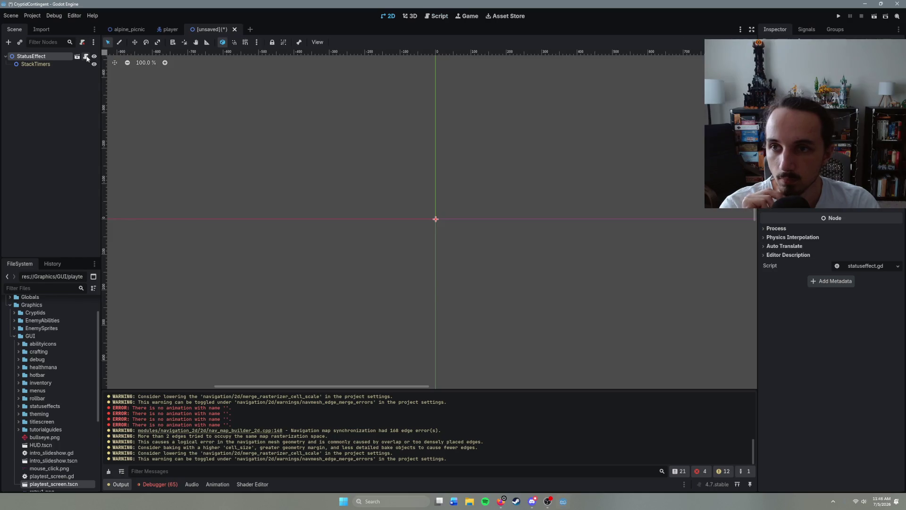
click(86, 57)
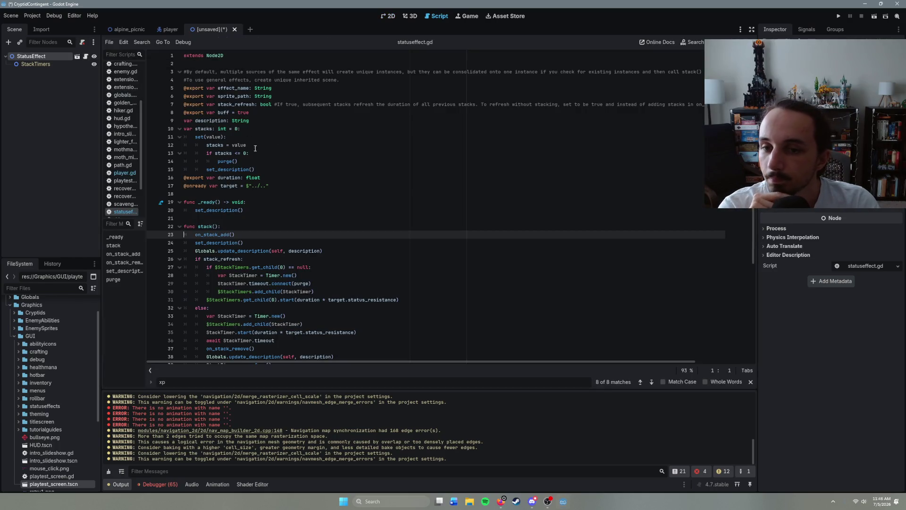
scroll(231, 228, down, 5)
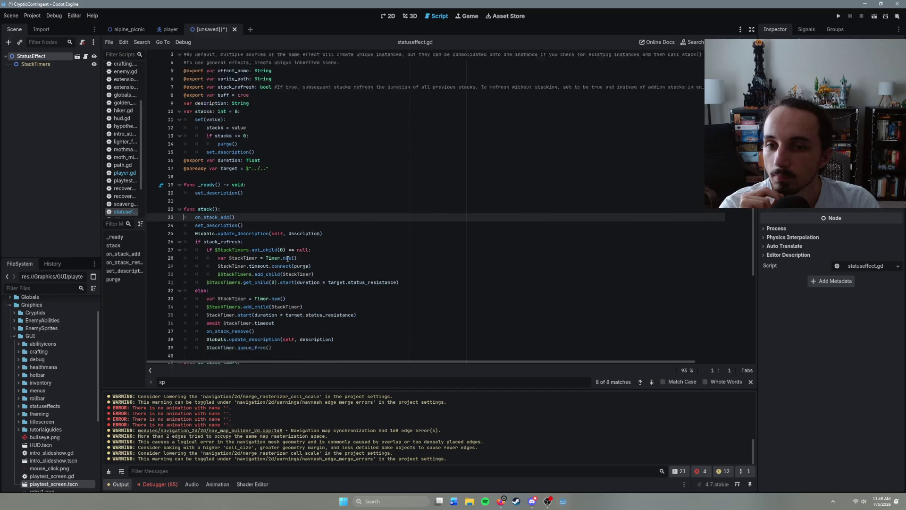
- Extend the StatusEffect script as serrated_shiv_buff.gd in Scenes/StatusEffects/ItemEffects/Scripts and attach it
right_click(60, 54)
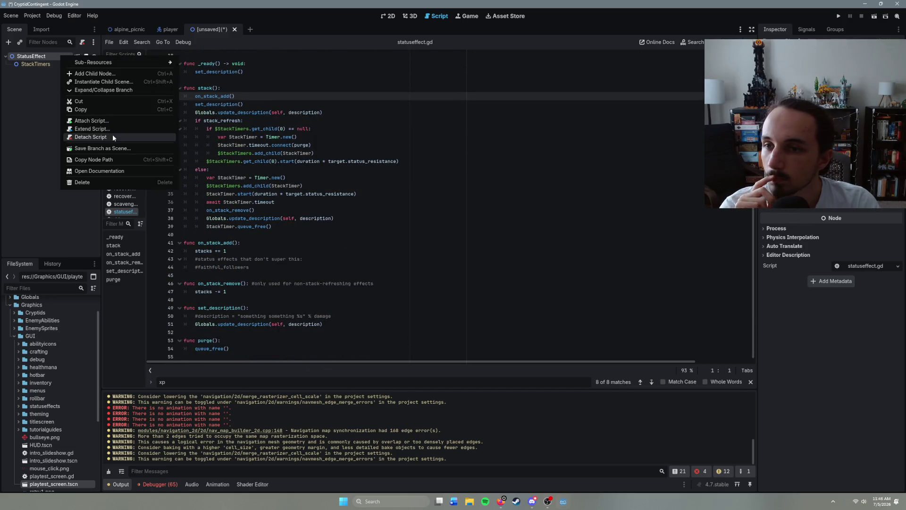
click(112, 134)
click(530, 245)
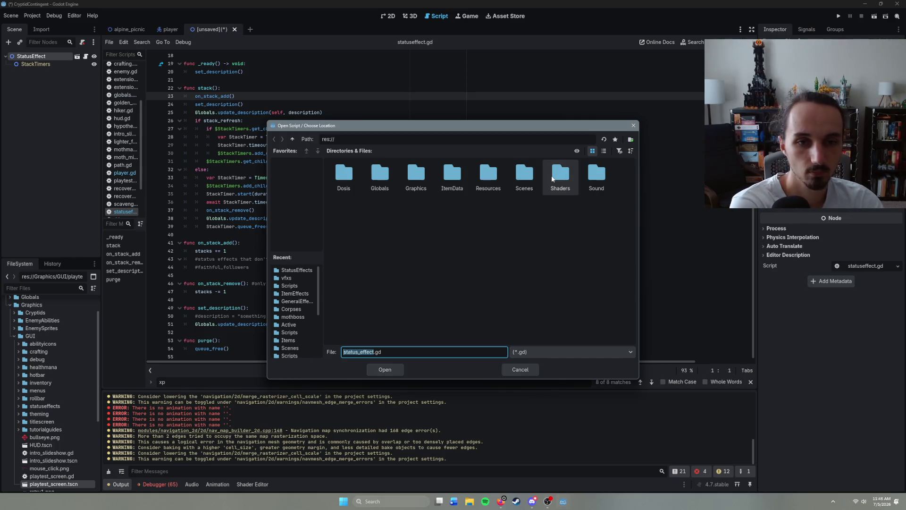
double_click(522, 186)
double_click(345, 208)
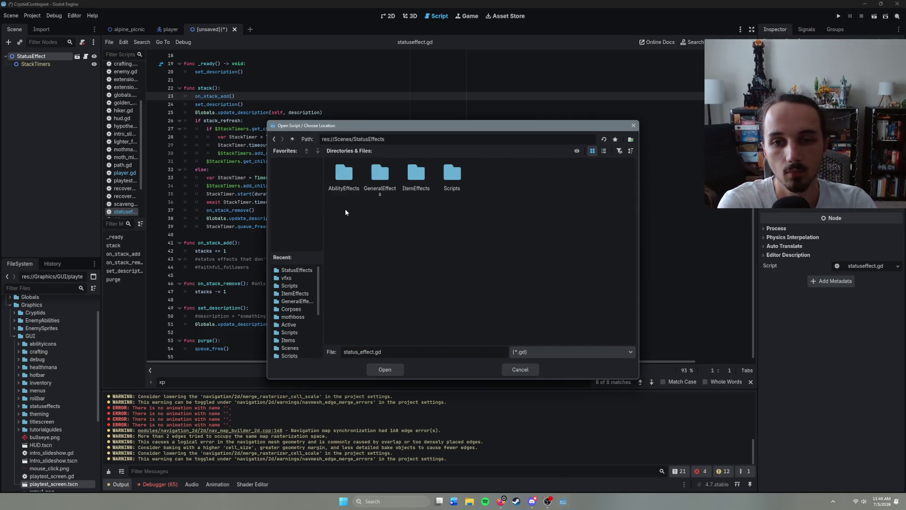
double_click(414, 177)
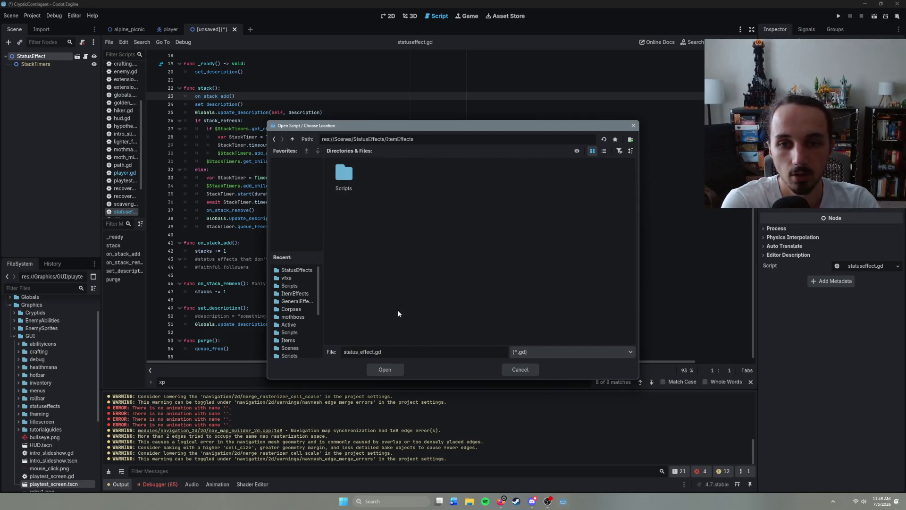
double_click(357, 173)
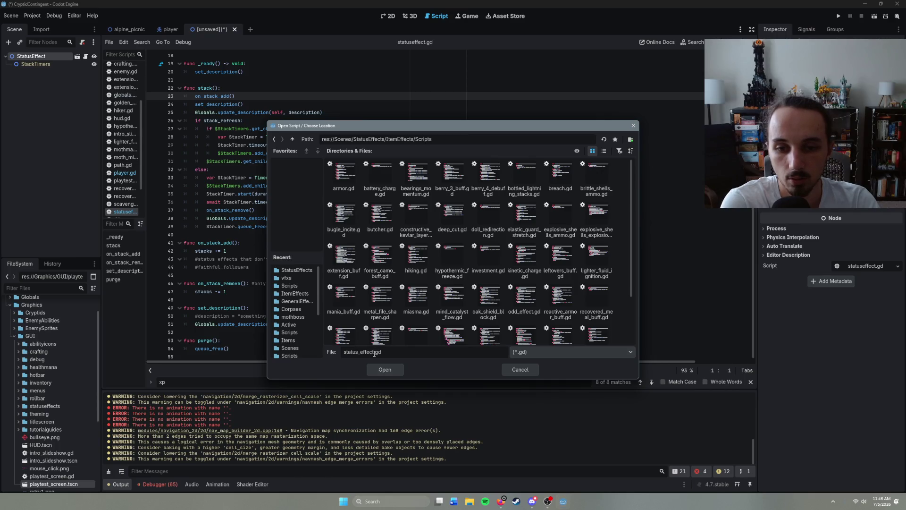
double_click(374, 352)
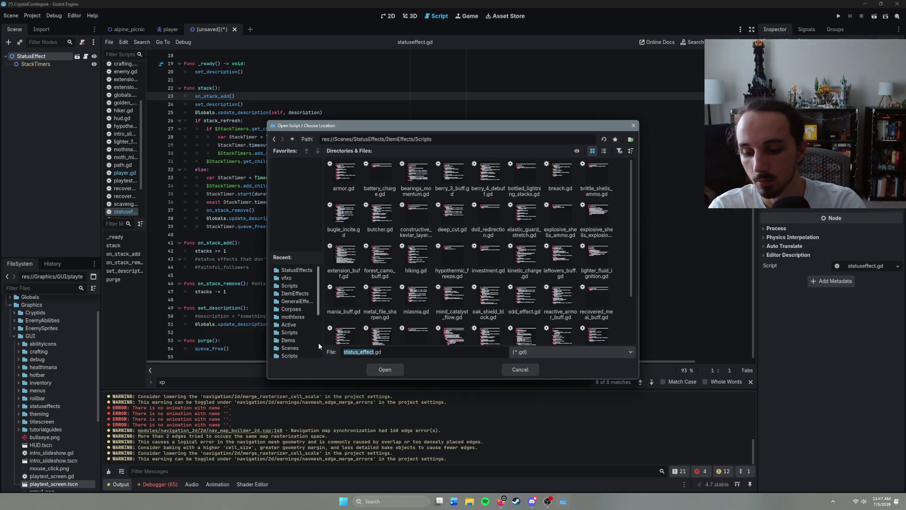
text(serrated_sh)
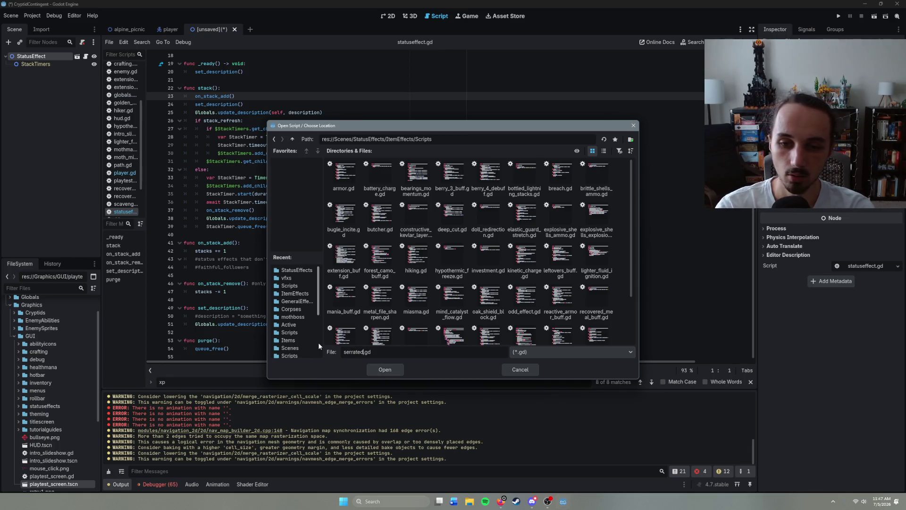
text(iv_b)
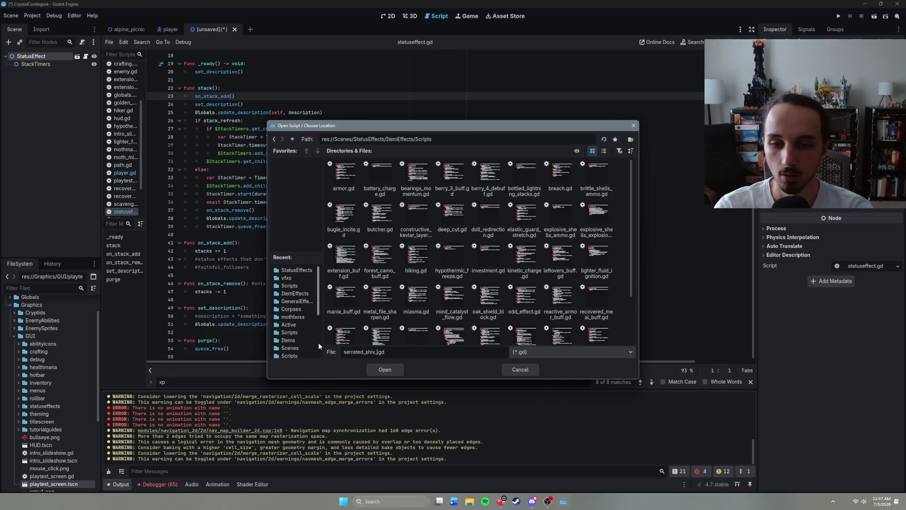
text(uff)
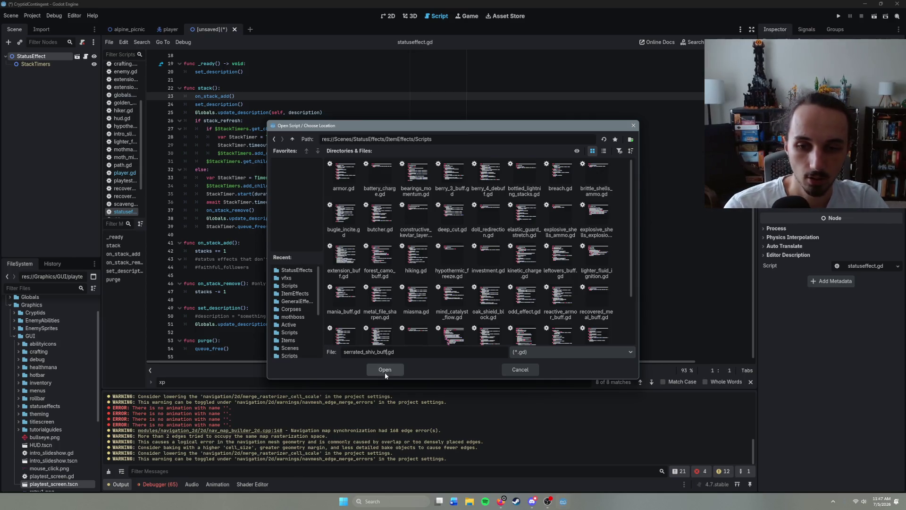
click(384, 370)
click(431, 311)
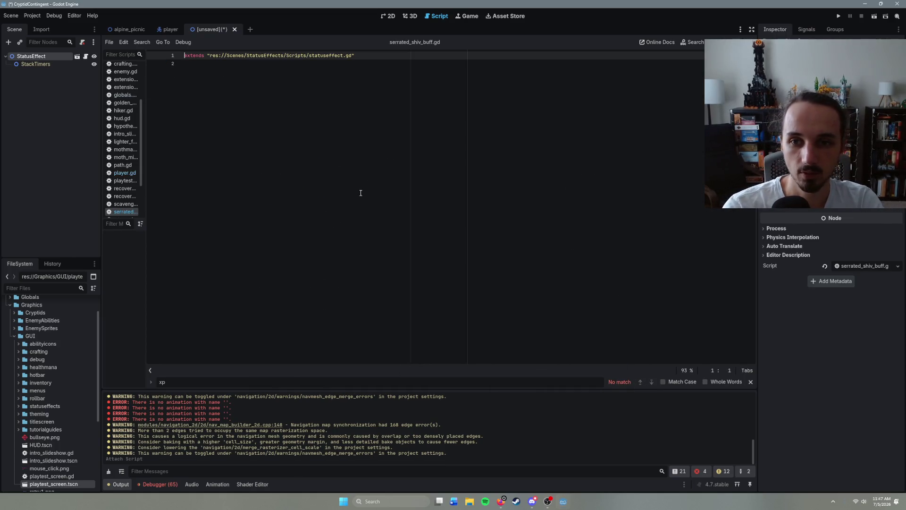
- Add a set_description() function that sets description starting with 'Gaining' and calls super()
click(243, 76)
key(Return)
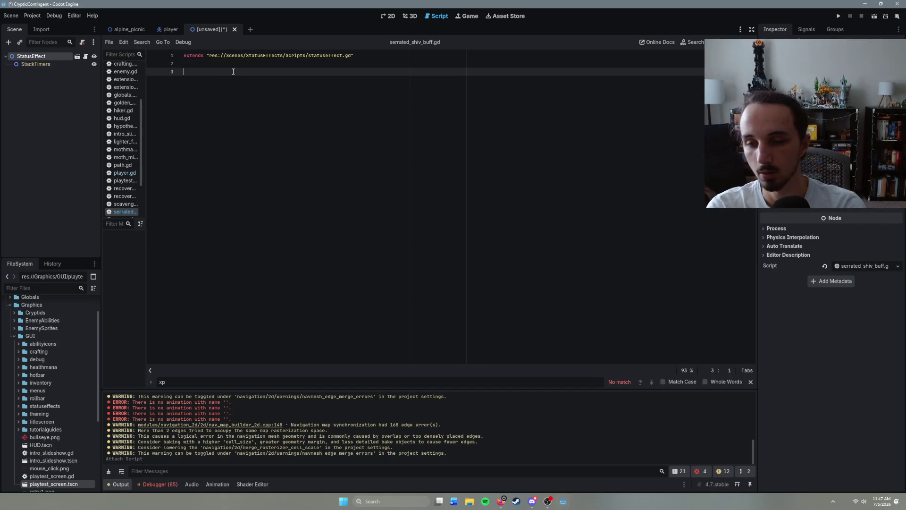
text(s)
key(BackSpace)
text(func )
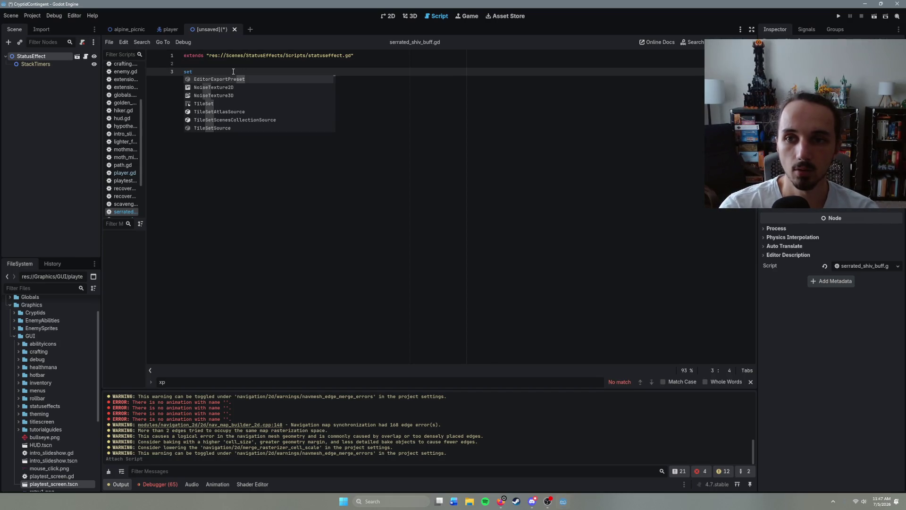
text(set_description():)
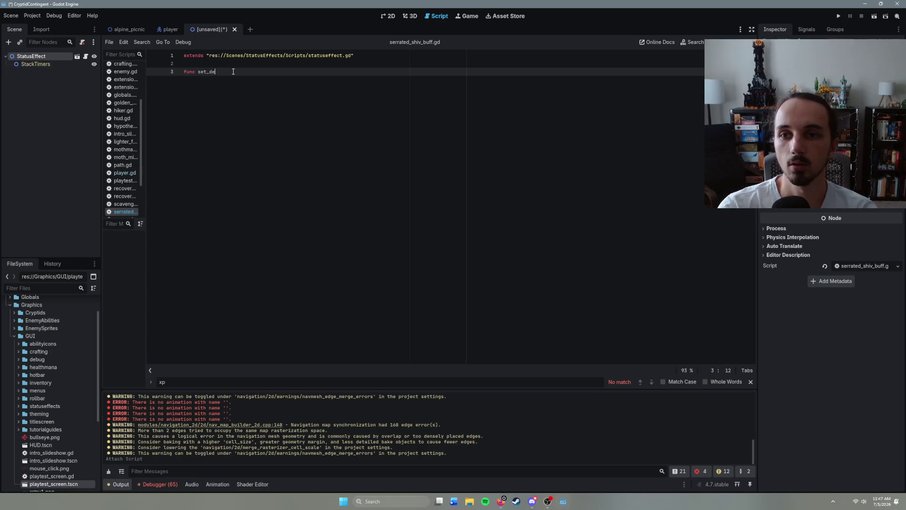
key(Return)
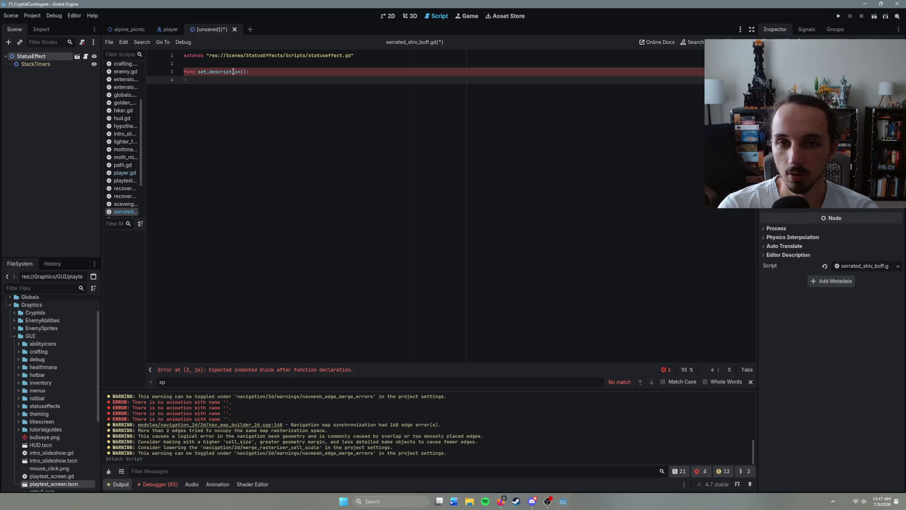
text(de)
key(Return)
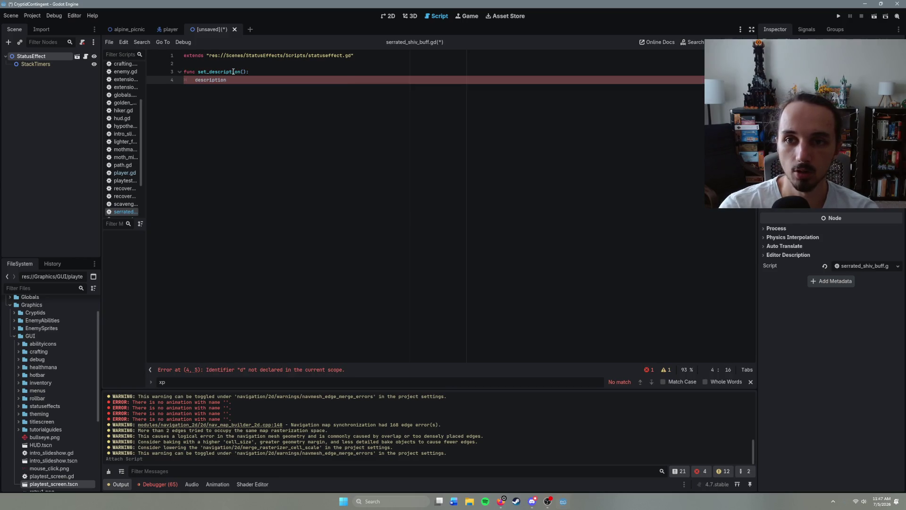
text("")
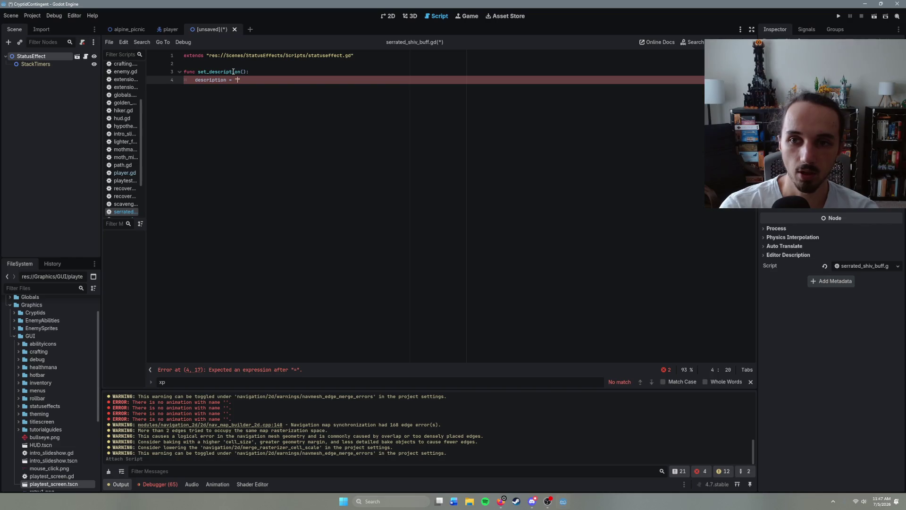
key(Return)
text(super())
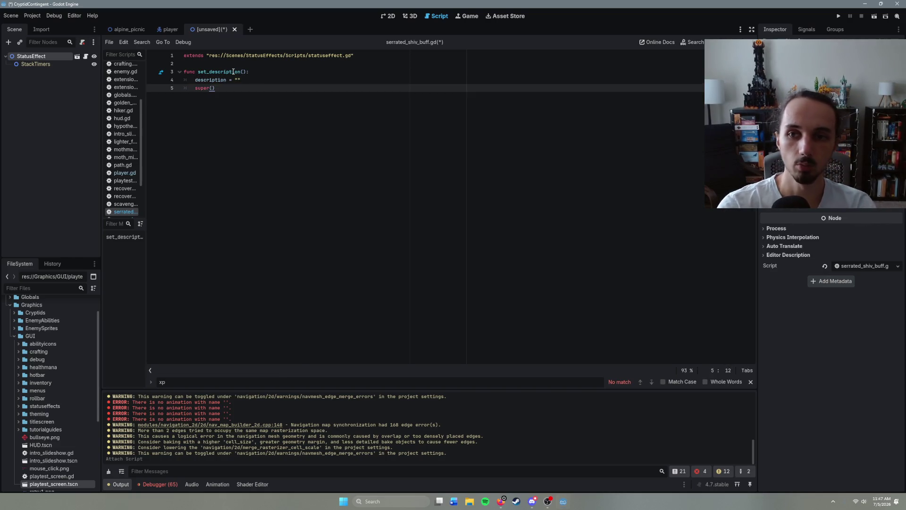
click(239, 80)
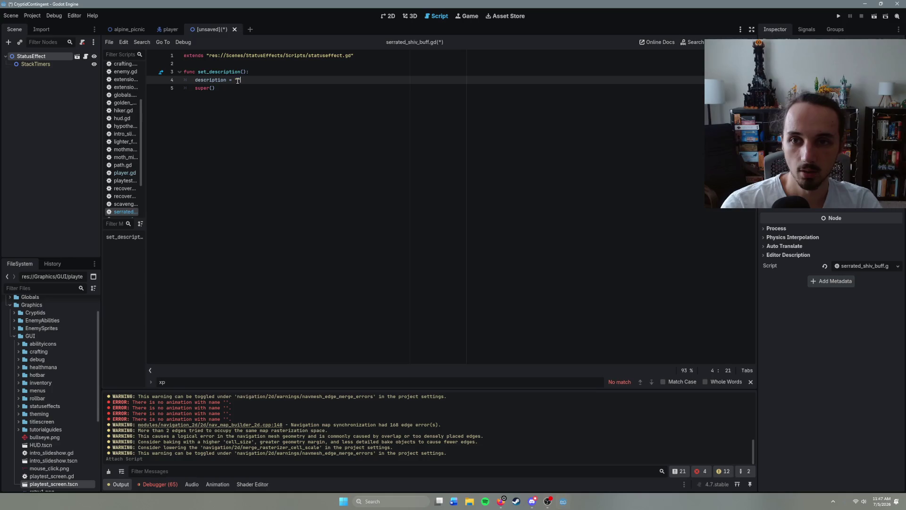
text(Next A)
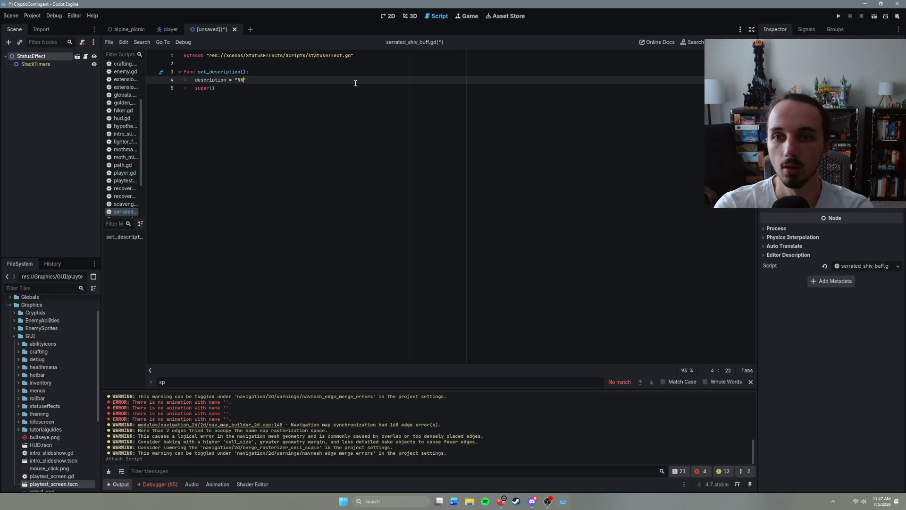
key(BackSpace)
key(BackSpace)
key(BackSpace)
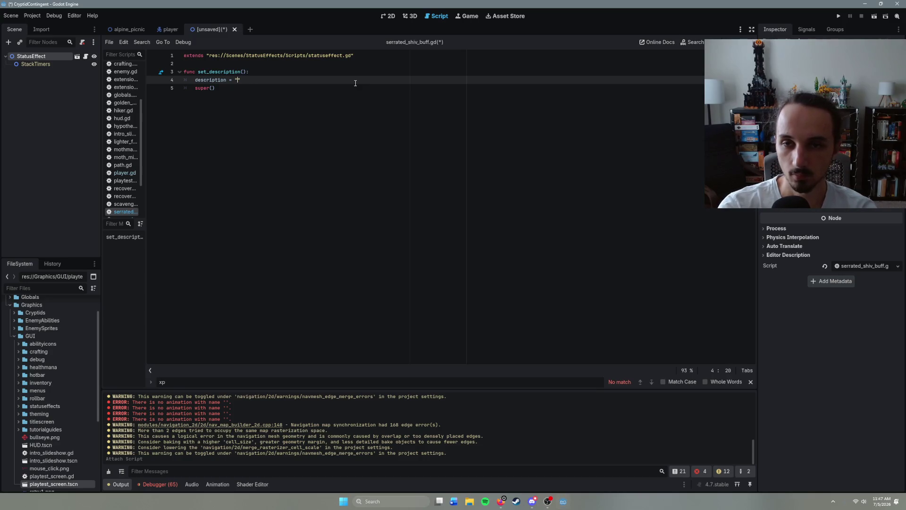
text(Gaining)
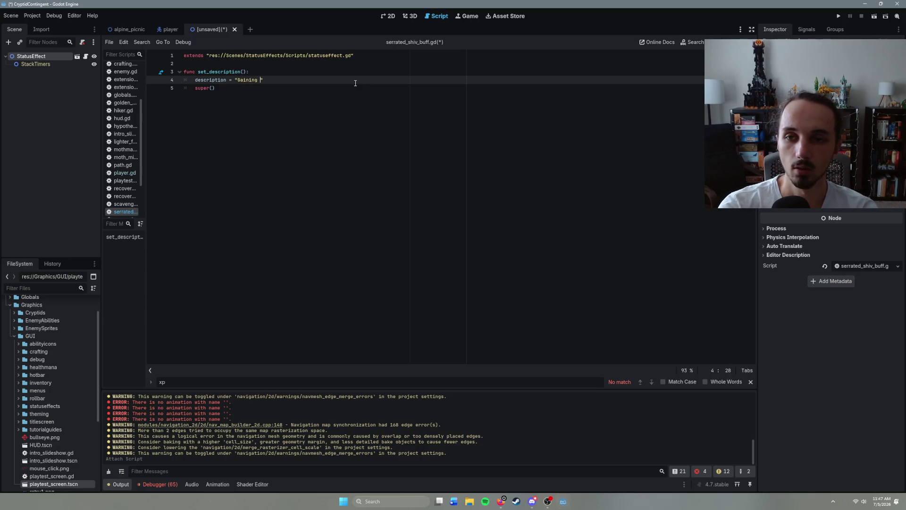
- Declare var damage: float below the extends line
click(362, 58)
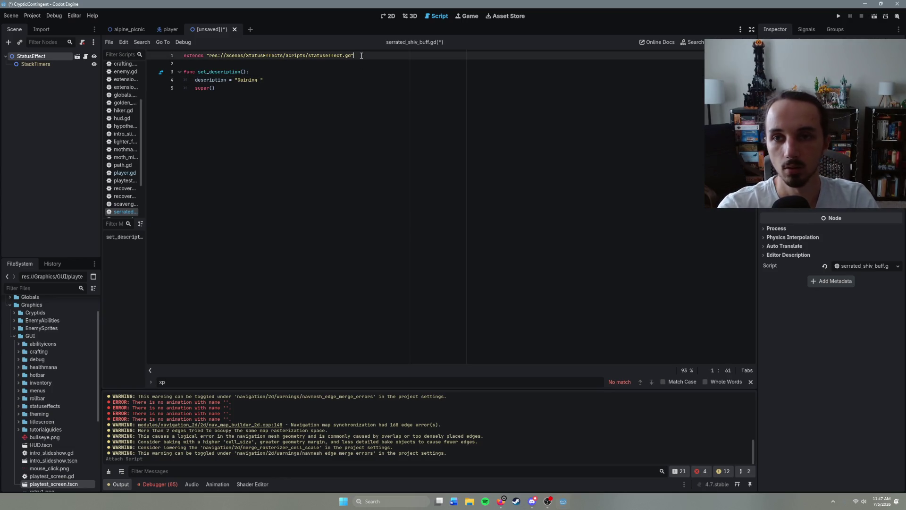
key(Return)
key(Return)
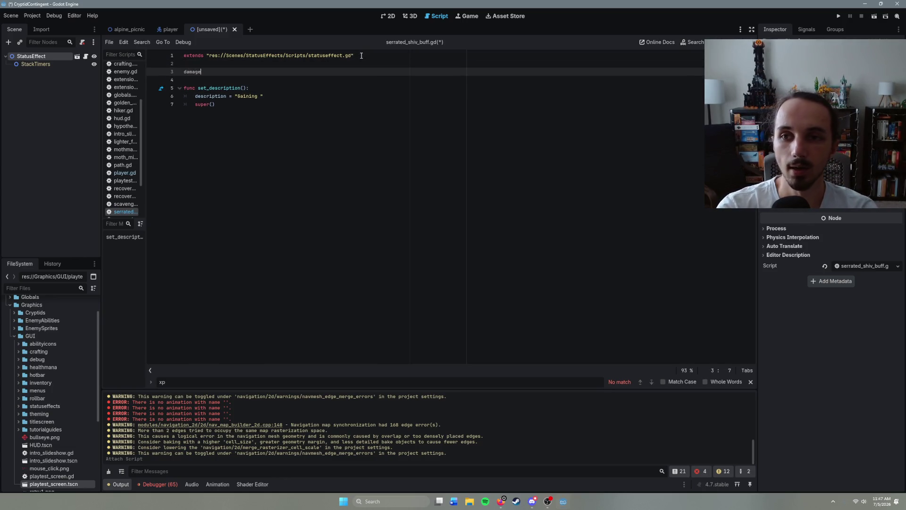
key(BackSpace)
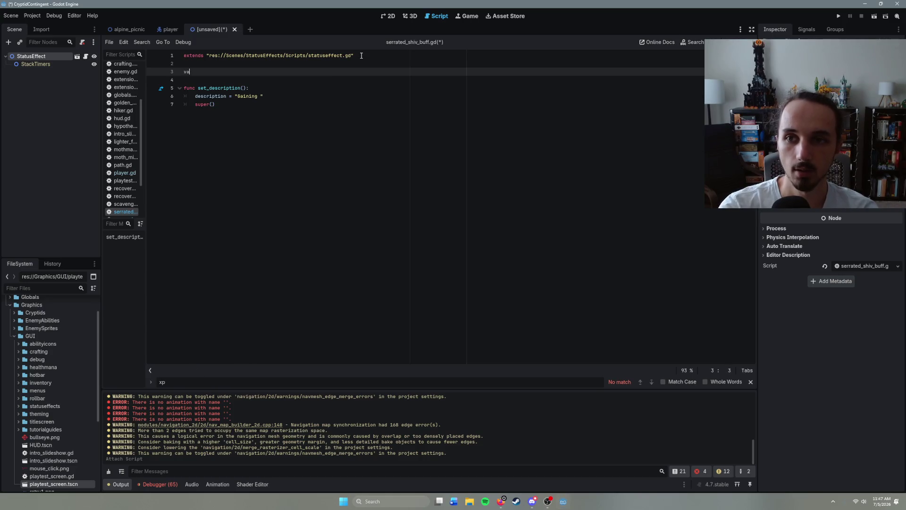
text(var damage)
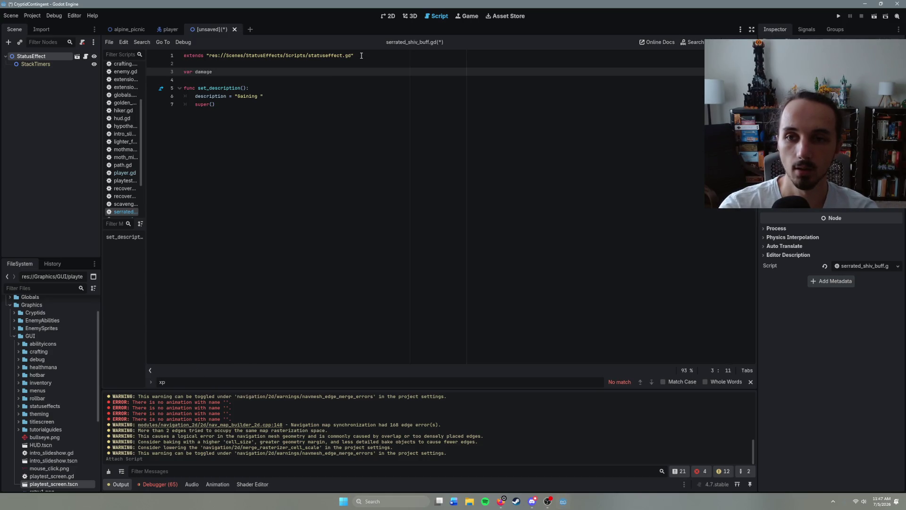
text(: float)
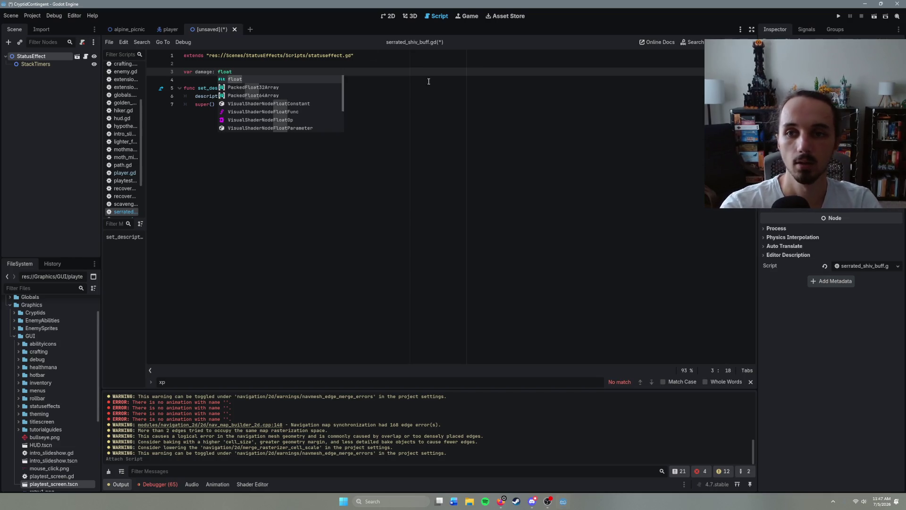
- Finish the description with the damage amount and 'Your next kill will heal you for %.f%% of the victim's max health.'
click(262, 96)
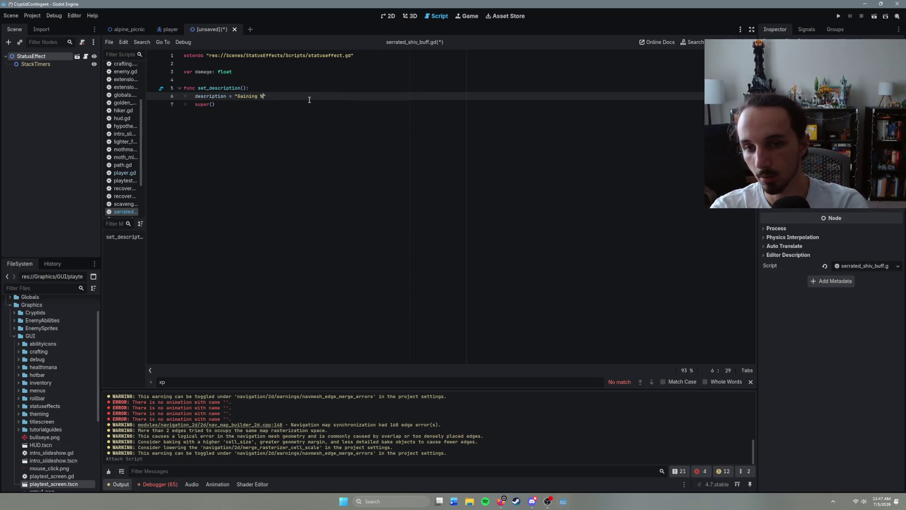
text(.f)
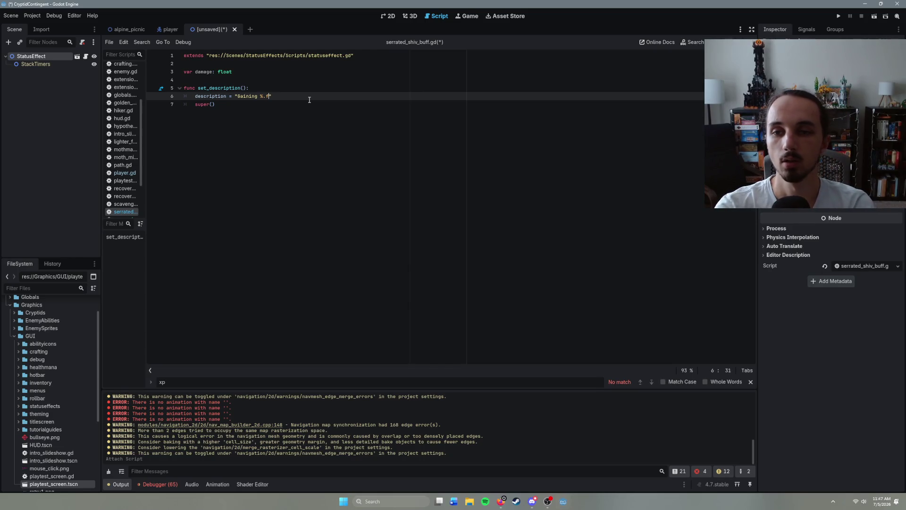
key(BackSpace)
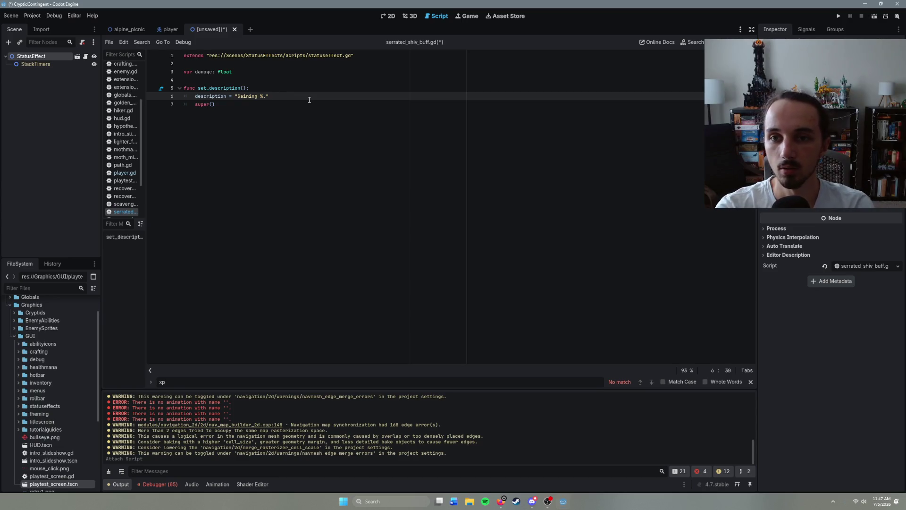
text(1f )
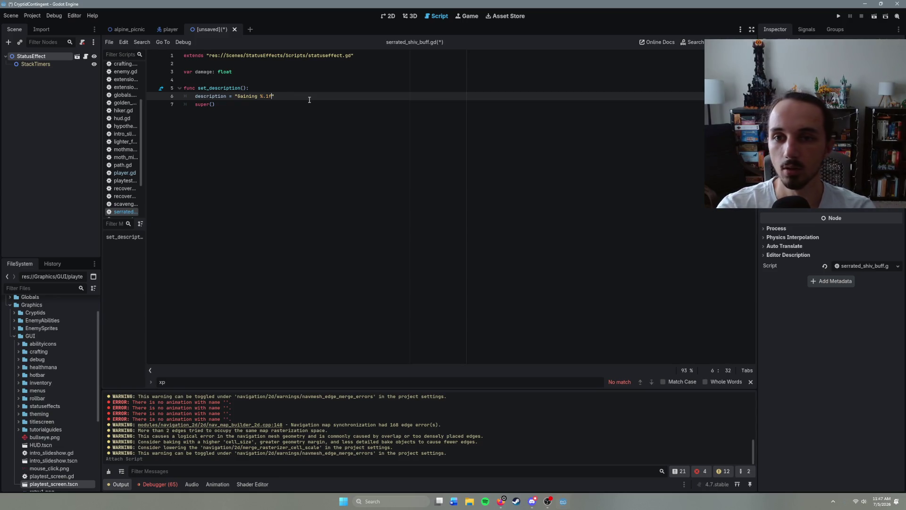
text(damage)
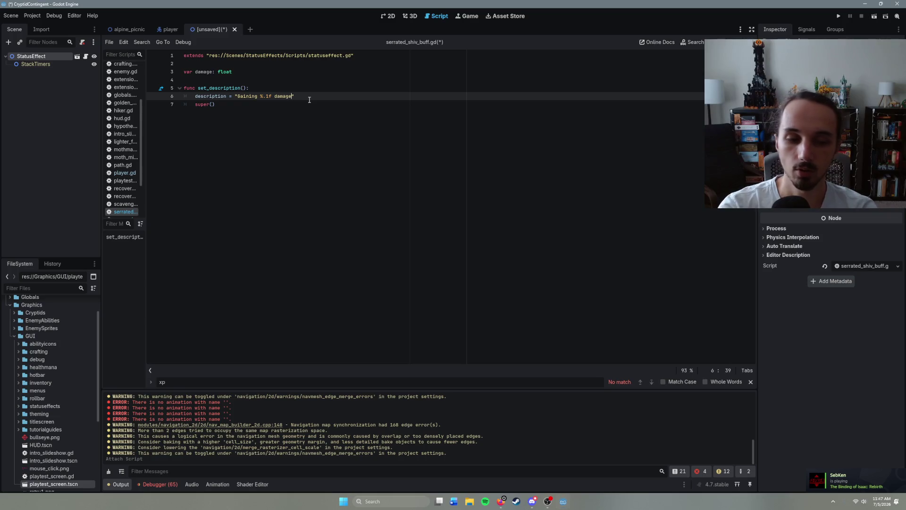
text(. )
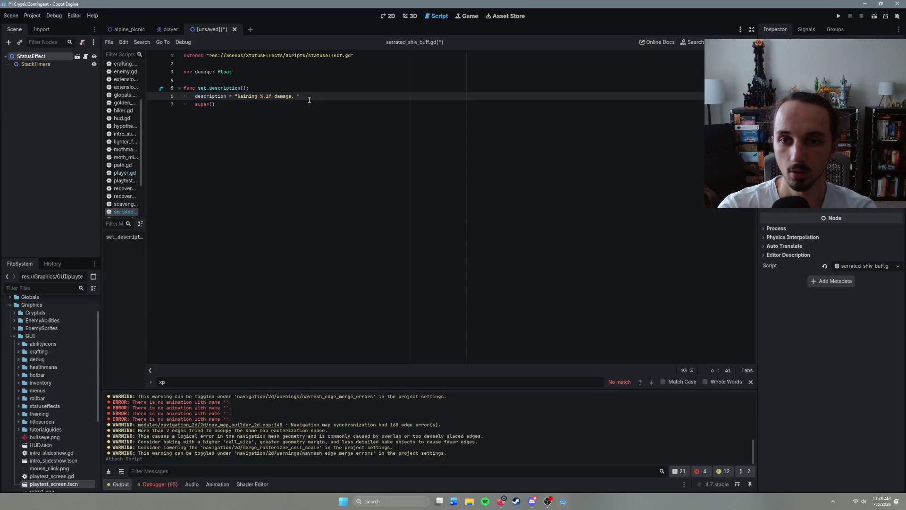
text(Your ne)
text(xt kill)
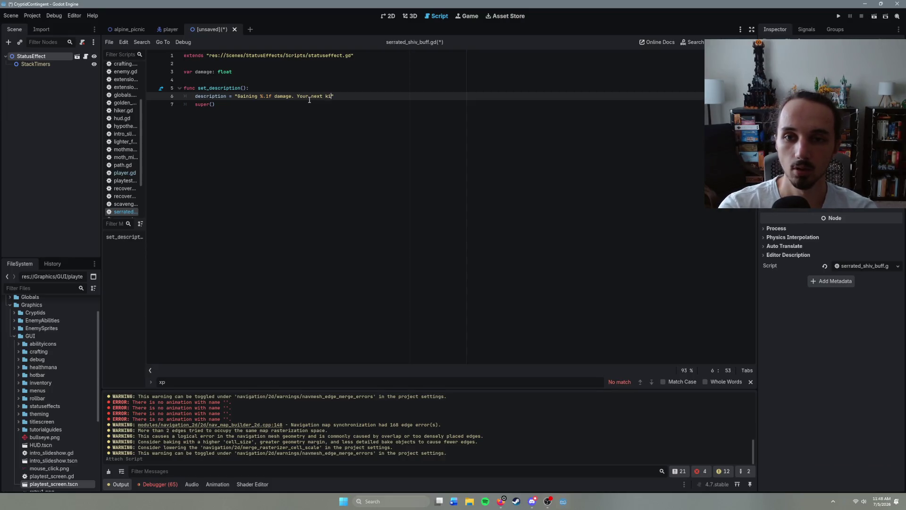
key(BackSpace)
key(BackSpace)
key(BackSpace)
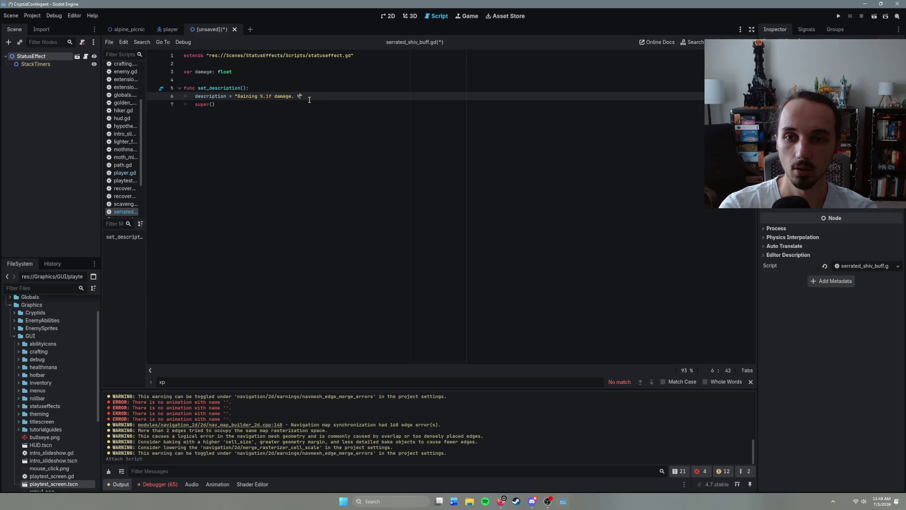
text(The next)
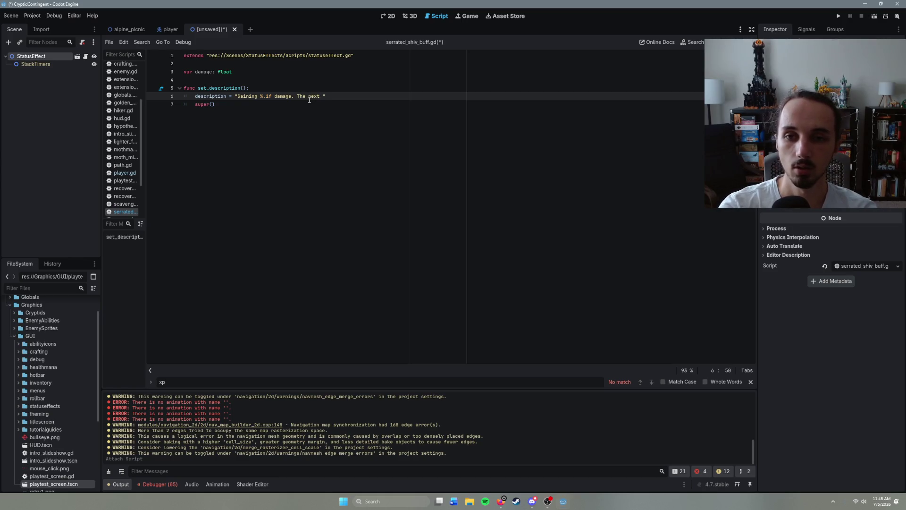
key(BackSpace)
key(BackSpace)
key(BackSpace)
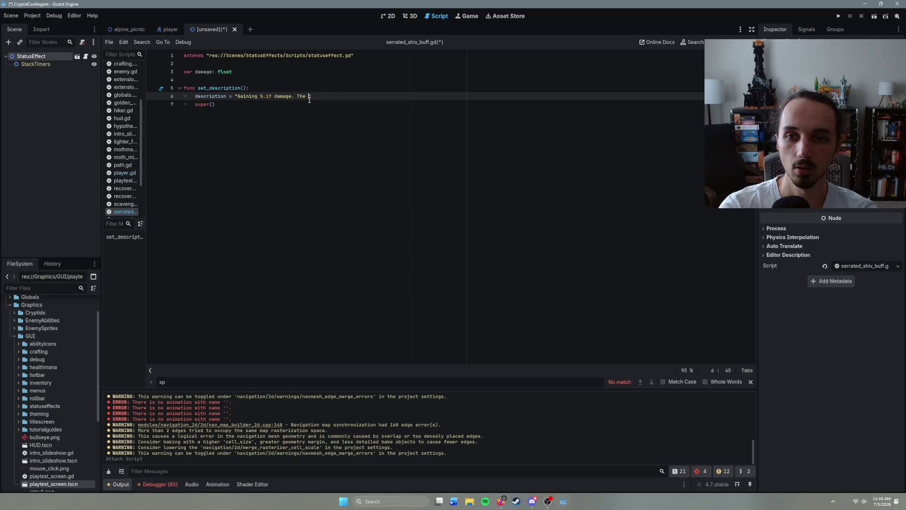
text(Your next )
text(kill will )
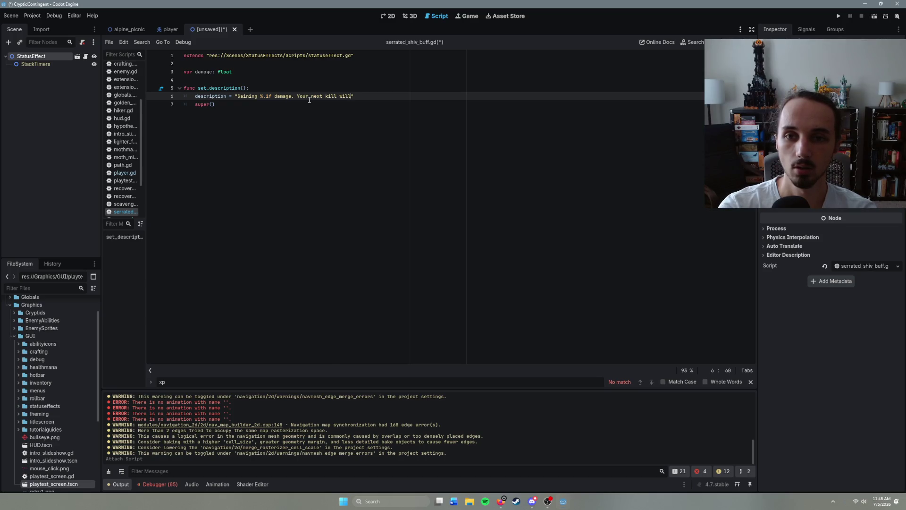
text(heal you)
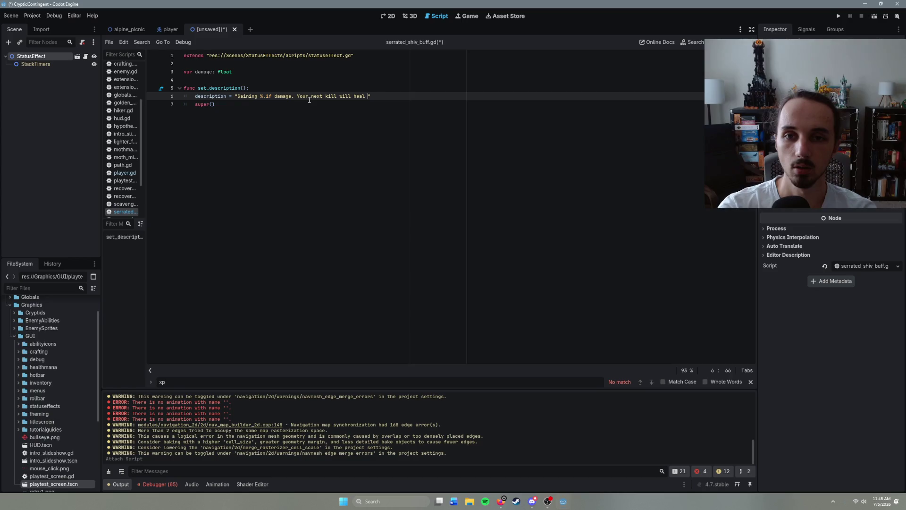
text( for )
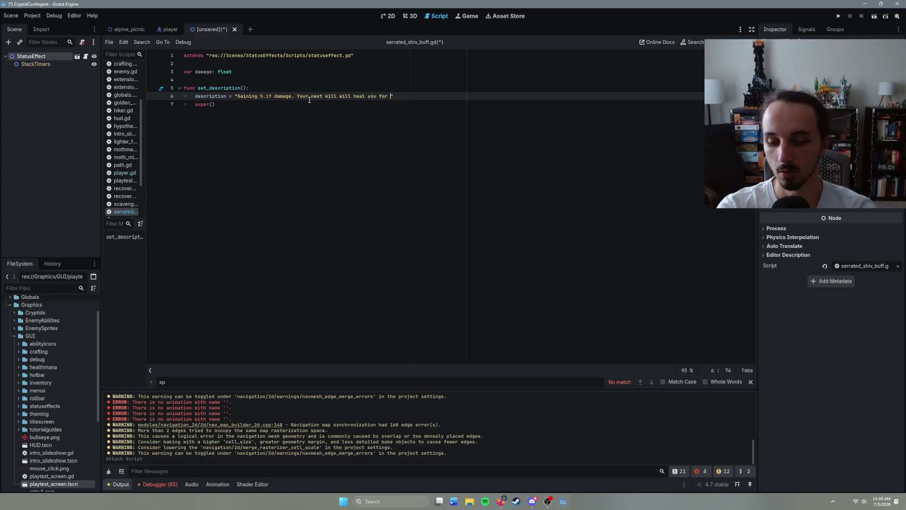
text(%.f)
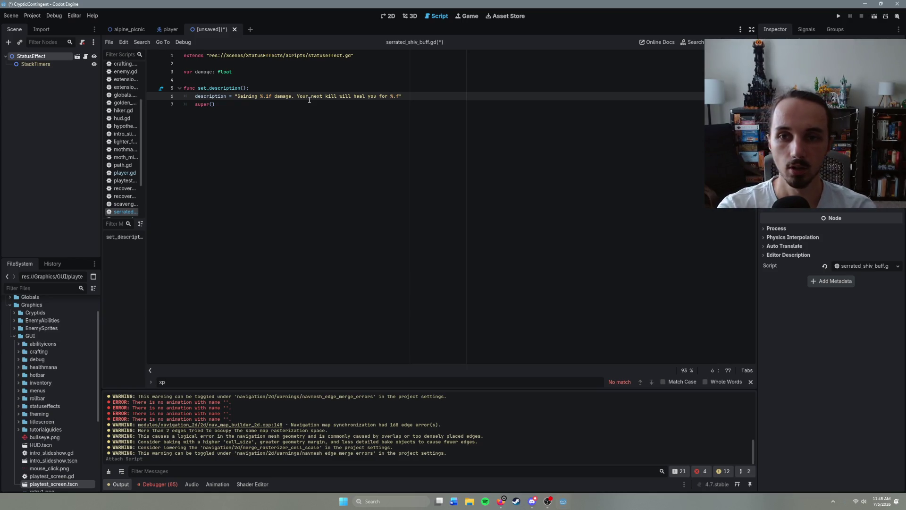
text(%%)
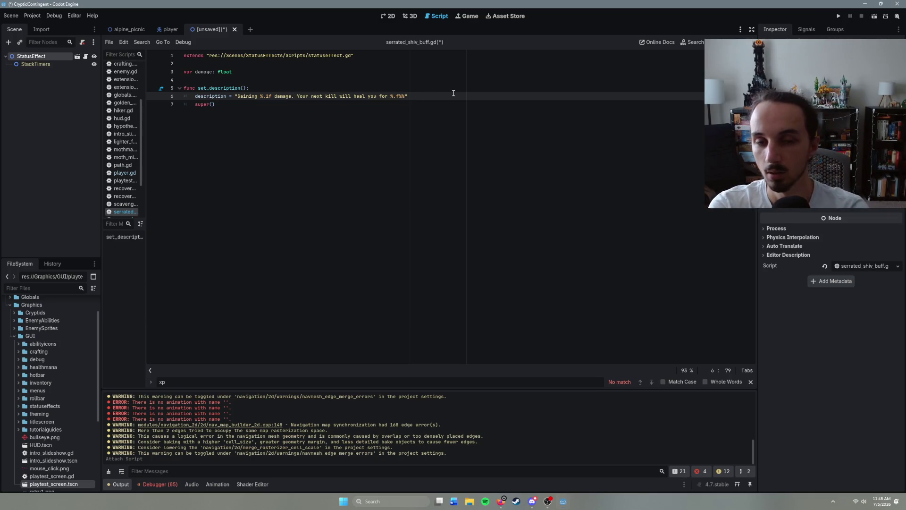
text( i)
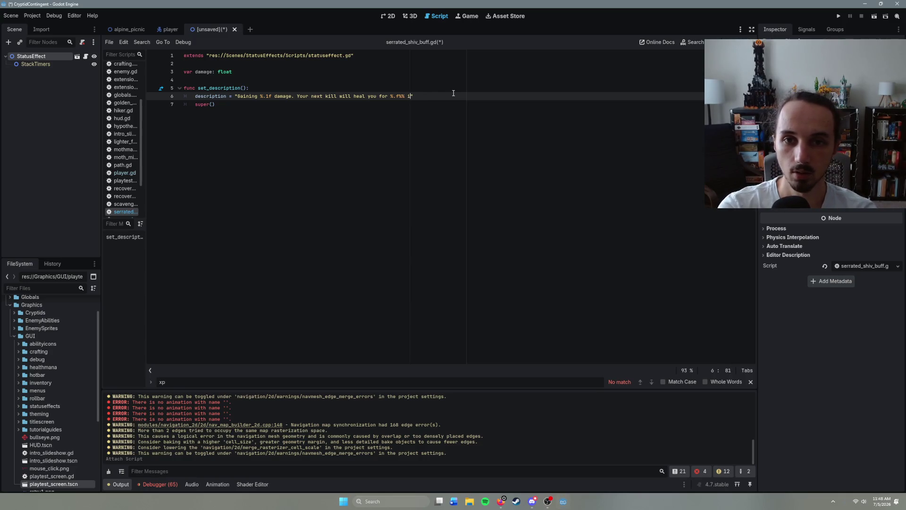
key(BackSpace)
text(of )
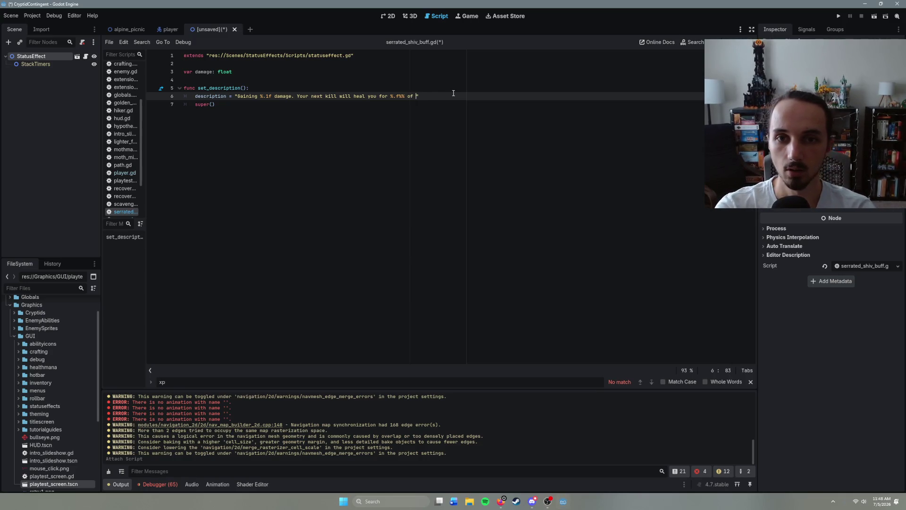
text(the victim)
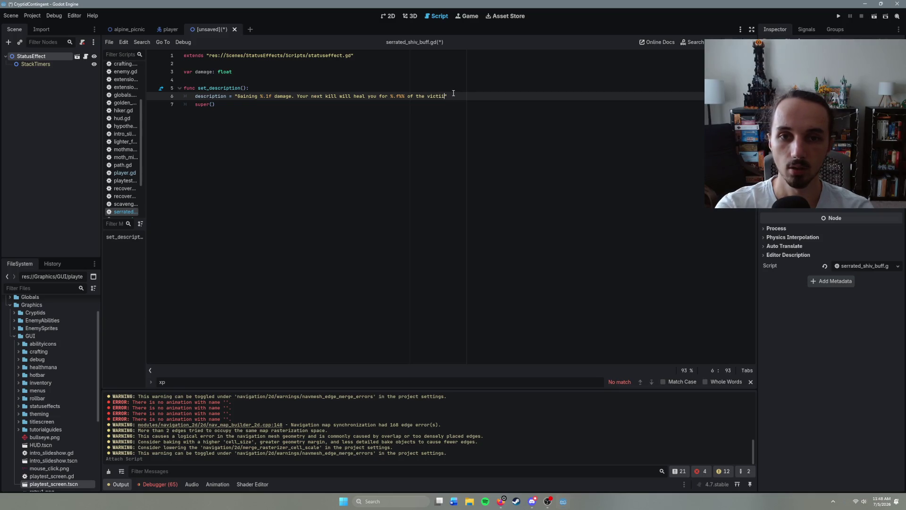
text(s)
key(BackSpace)
text('s )
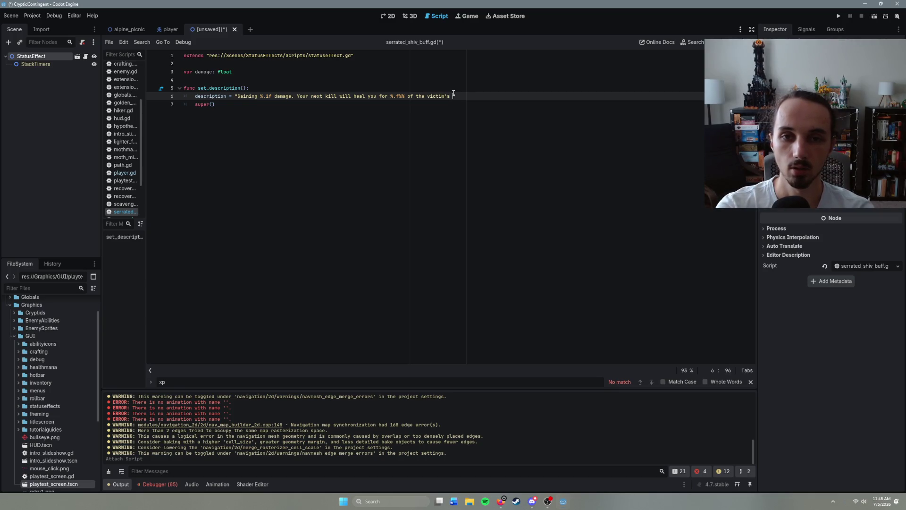
text(max health)
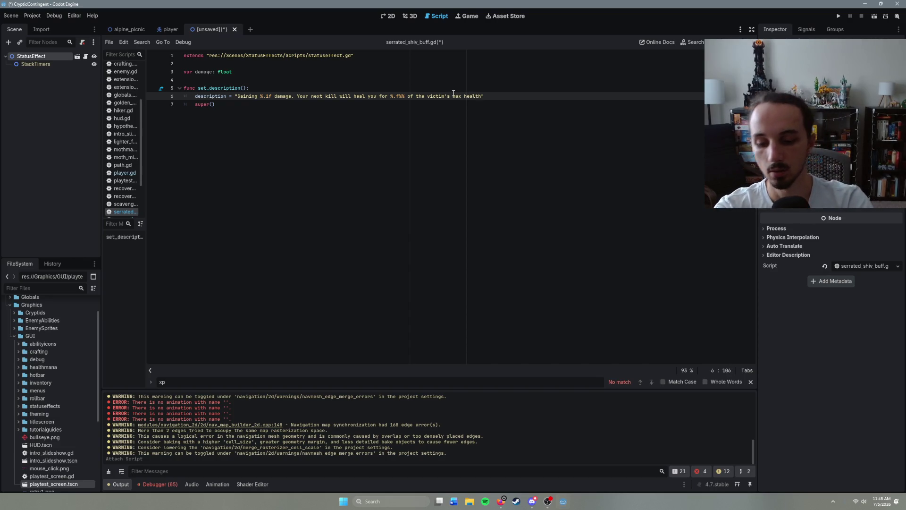
text(.)
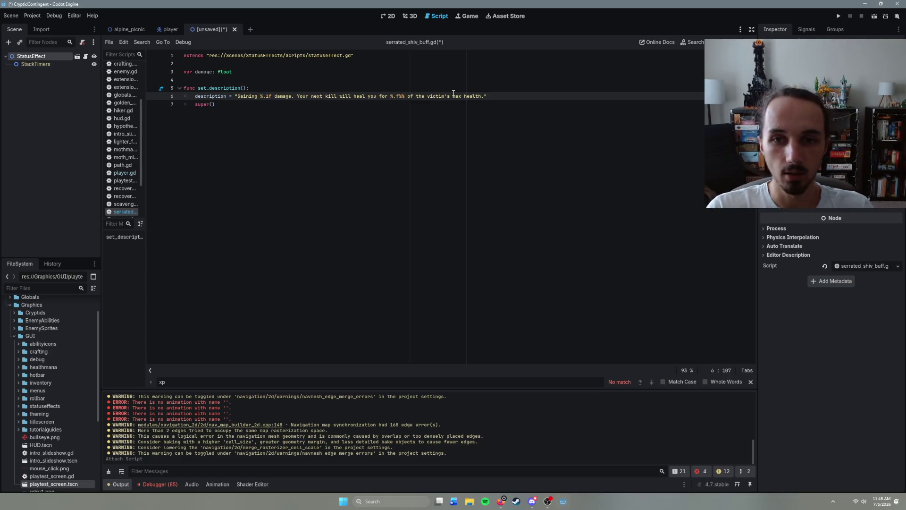
click(273, 72)
- Declare var heal_factor: float below the damage variable
key(Return)
text(var )
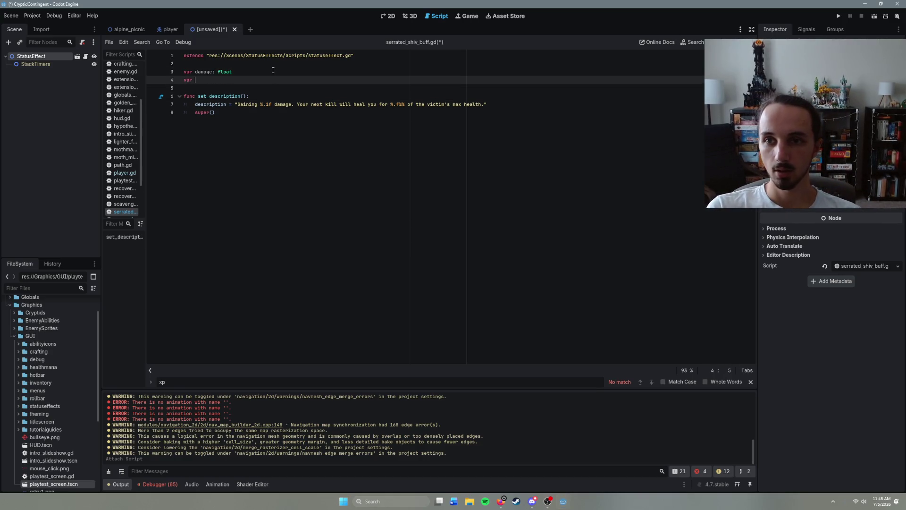
text(heal_p)
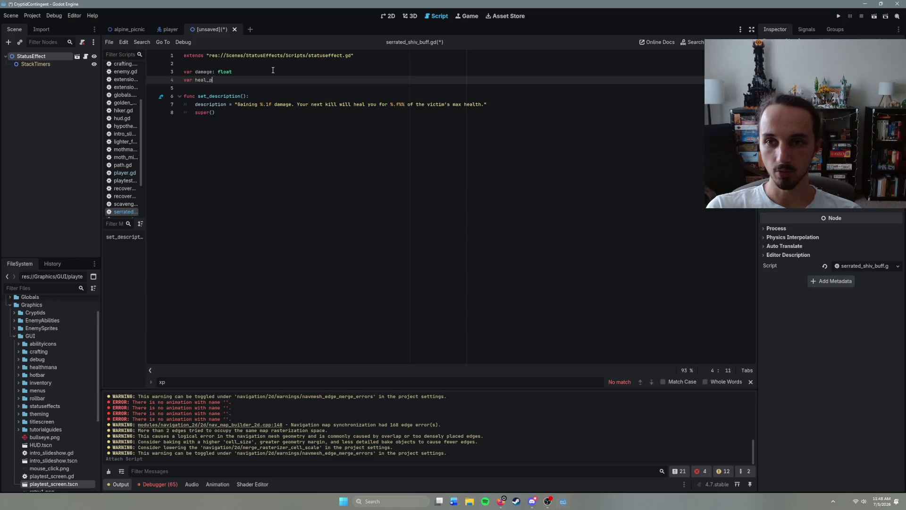
text(ercent: flk)
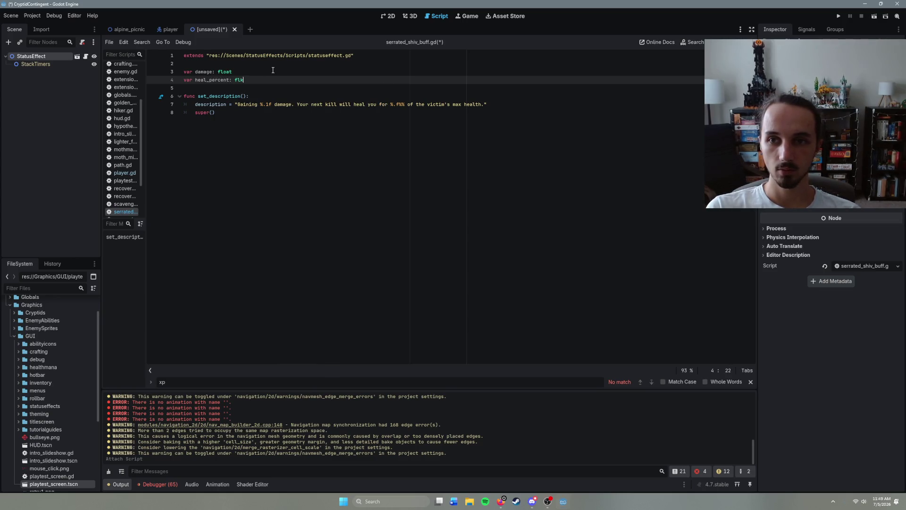
key(BackSpace)
text(oat)
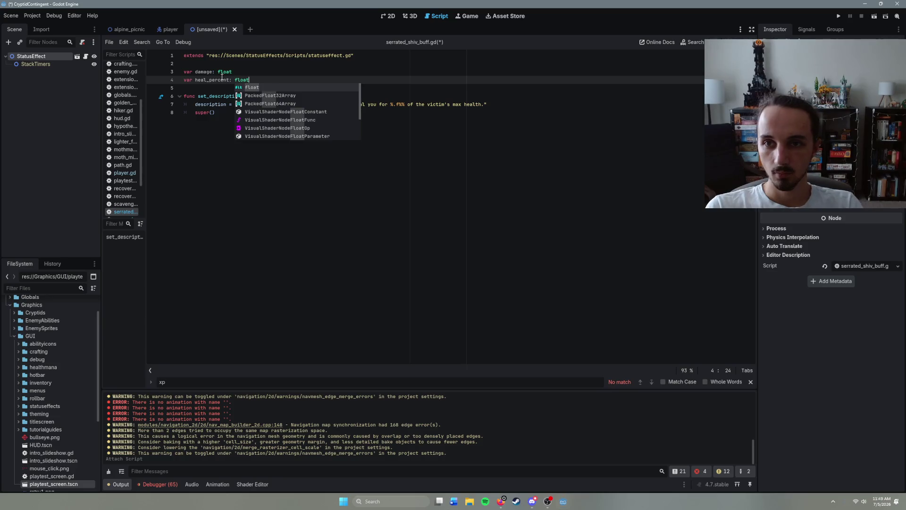
drag(230, 79, 209, 80)
text(factor)
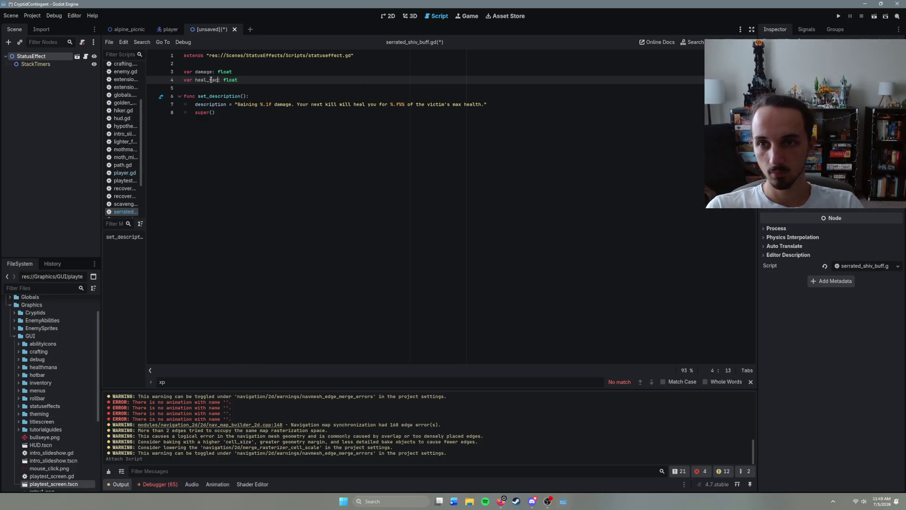
- Format the description string with % [damage, heal_factor * 100]
click(503, 101)
text(% )
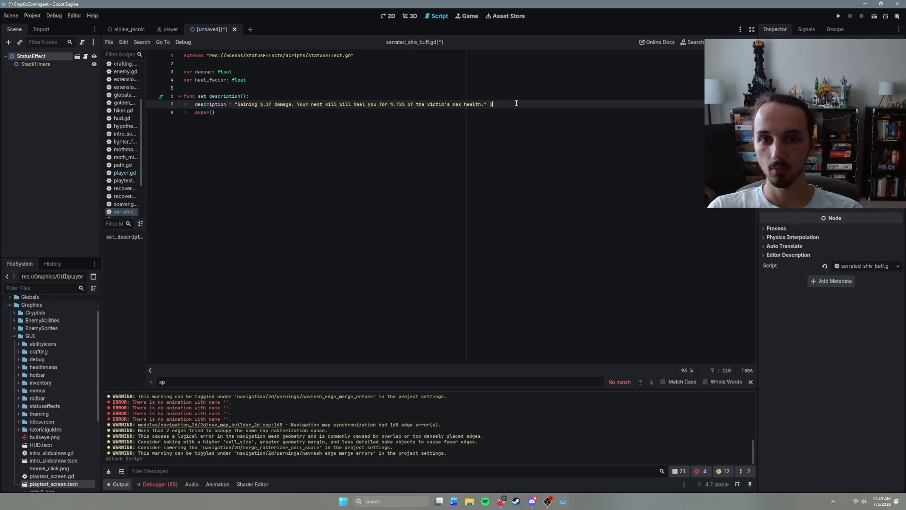
text([)
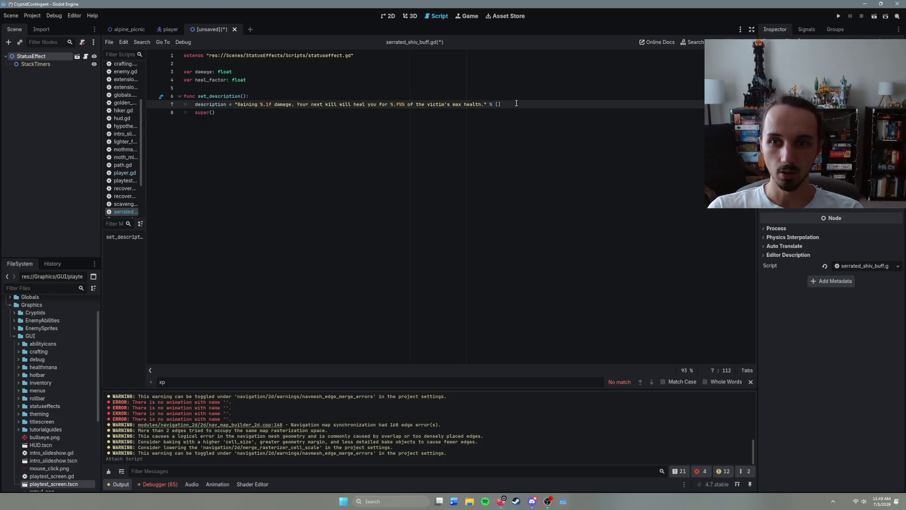
text(damage, )
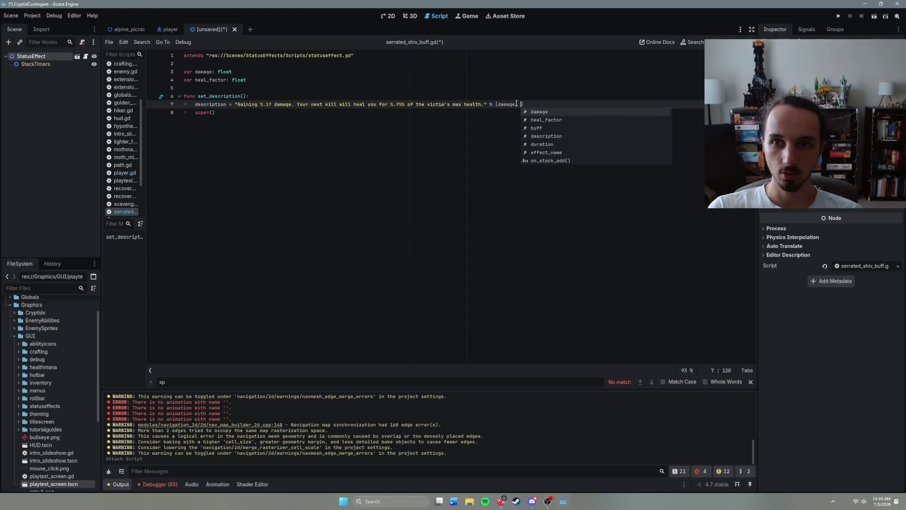
text(heal_)
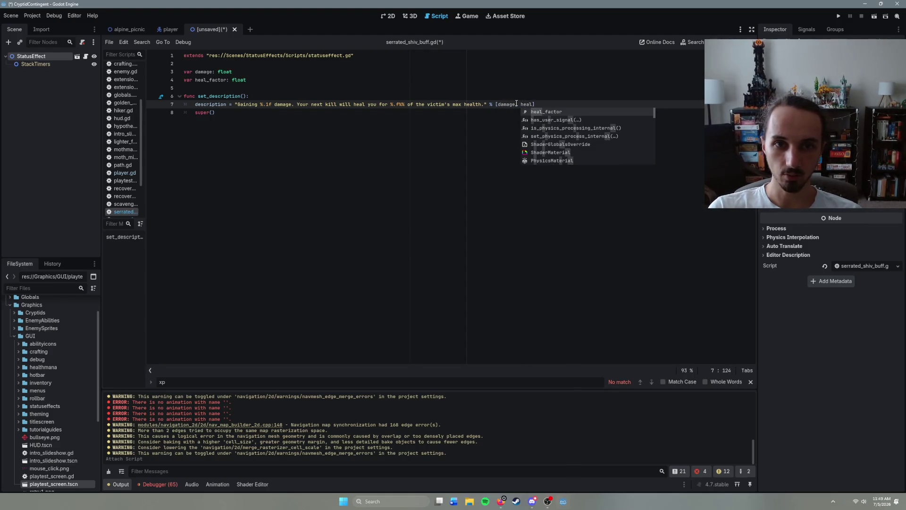
text(factor * 100)
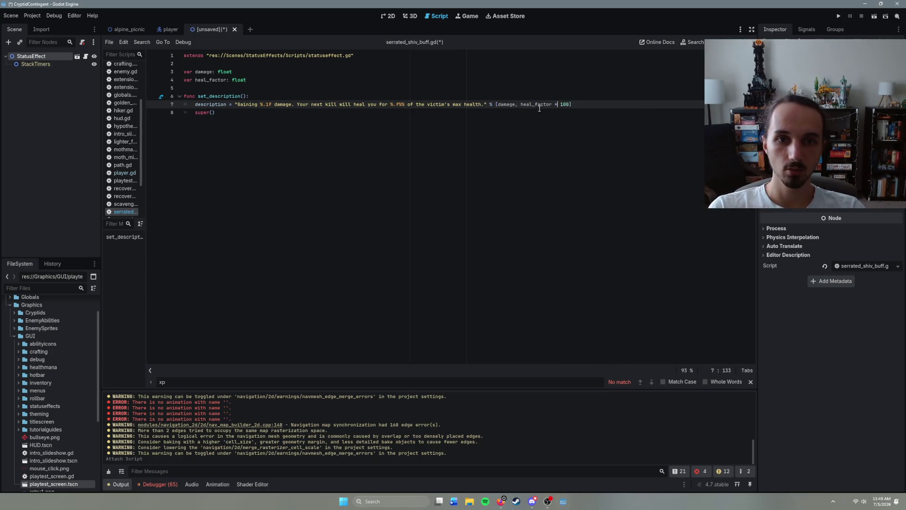
click(526, 118)
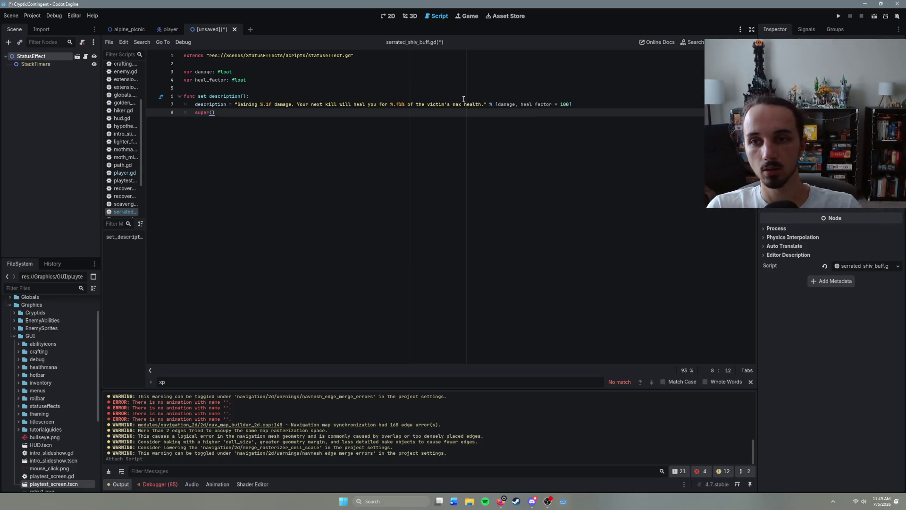
key(ctrl+shift+o)
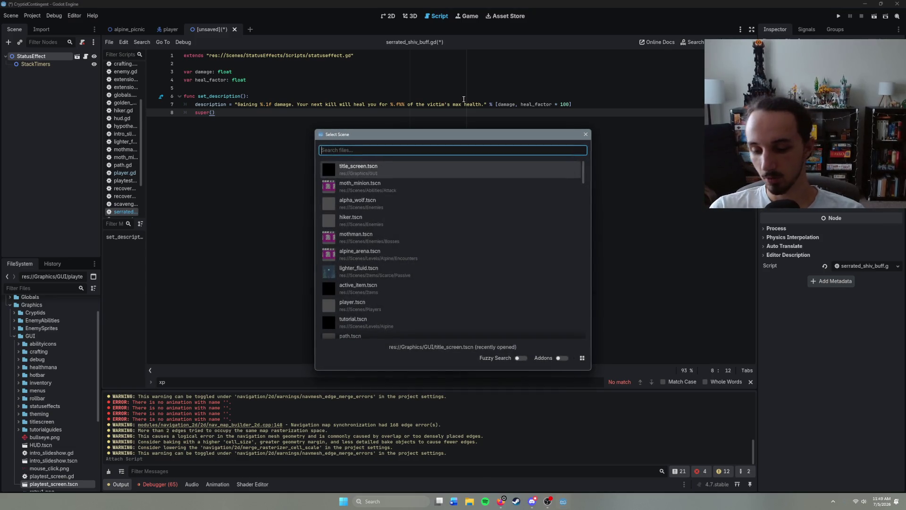
- Search the project scenes for 'charge' and open the battery_charge scene
text(spa)
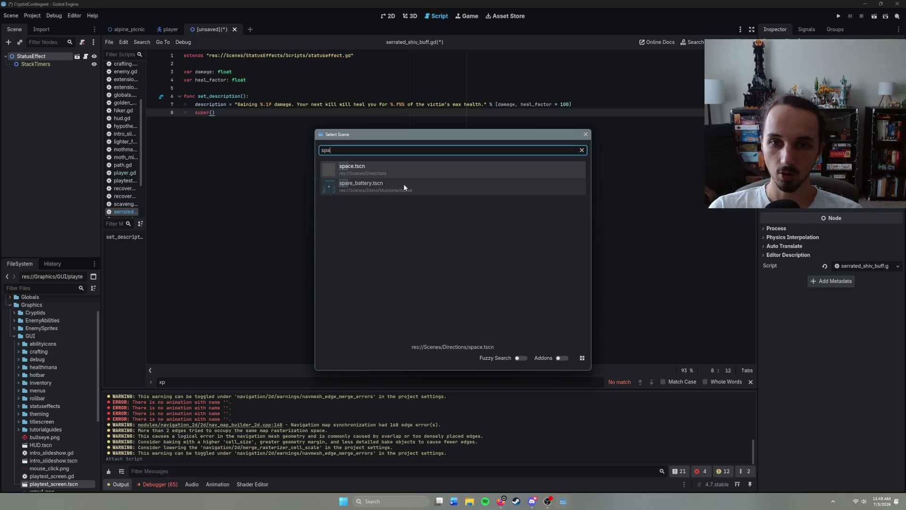
key(BackSpace)
key(BackSpace)
key(BackSpace)
text(charge)
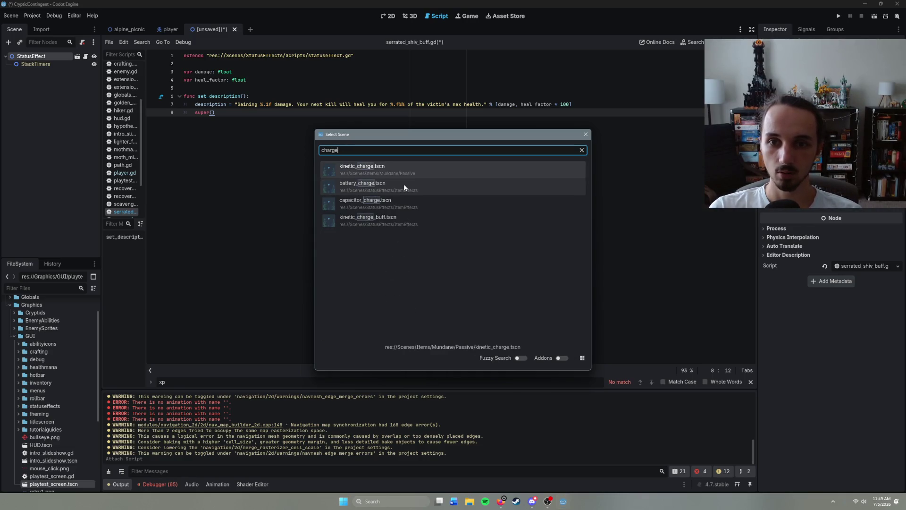
double_click(403, 186)
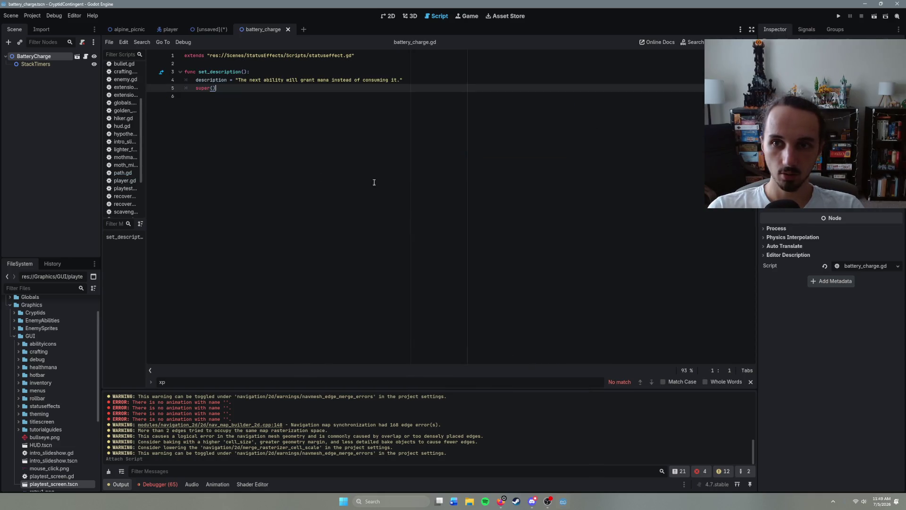
- Return to the serrated shiv buff scene and cancel its save prompt, leaving it unsaved
click(212, 30)
key(ctrl+s)
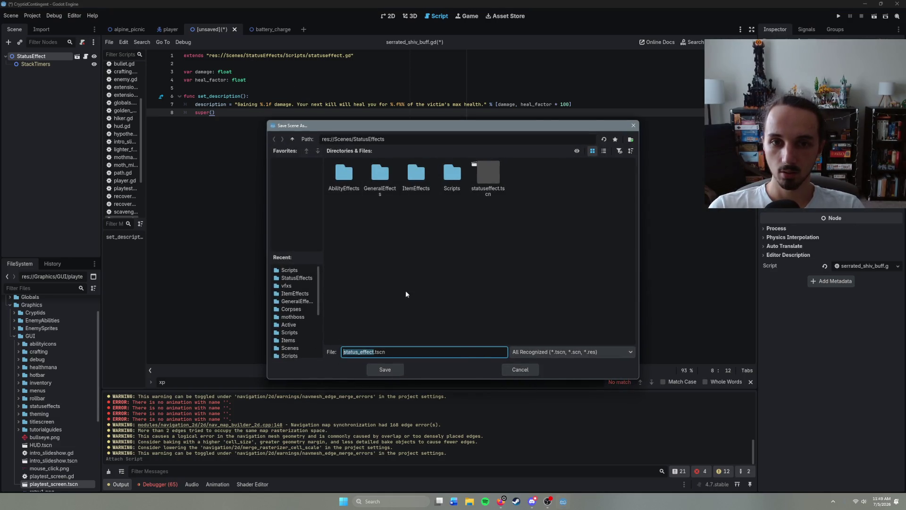
click(519, 370)
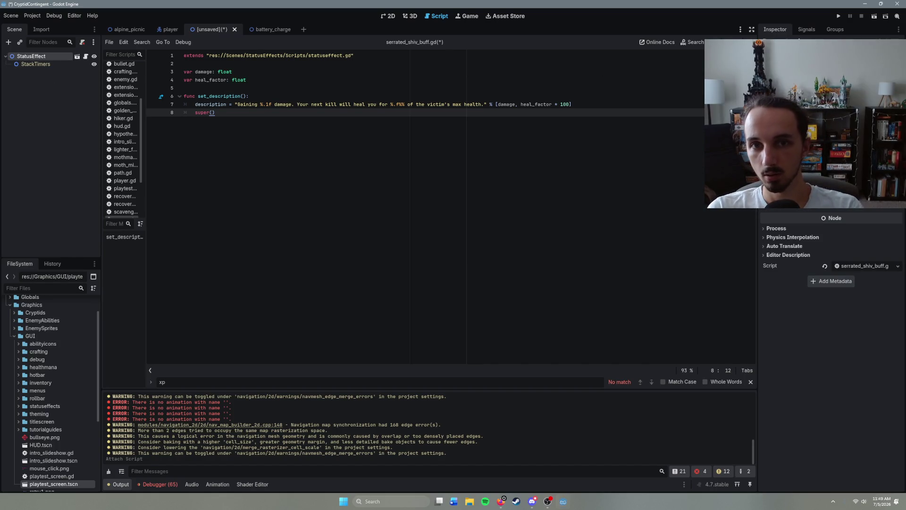
- Rename the StatusEffect root node to SerratedShivBuff
double_click(50, 56)
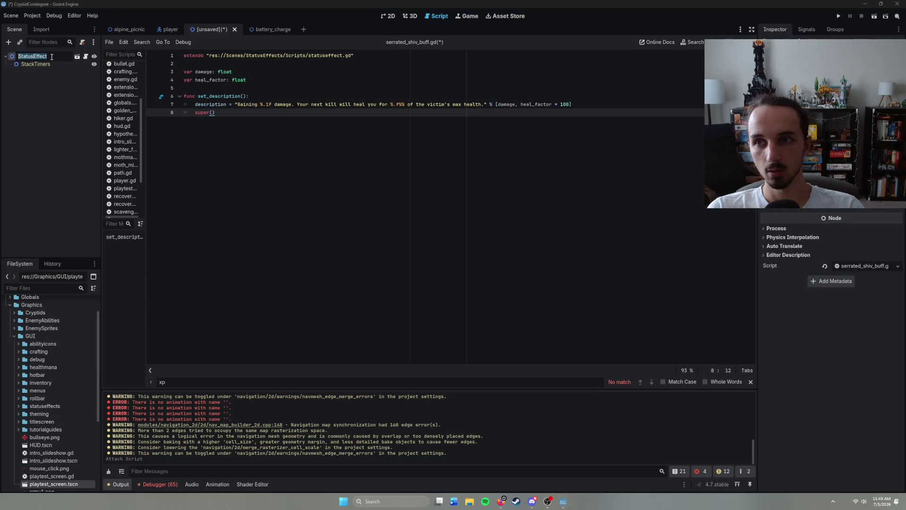
text(Serrated)
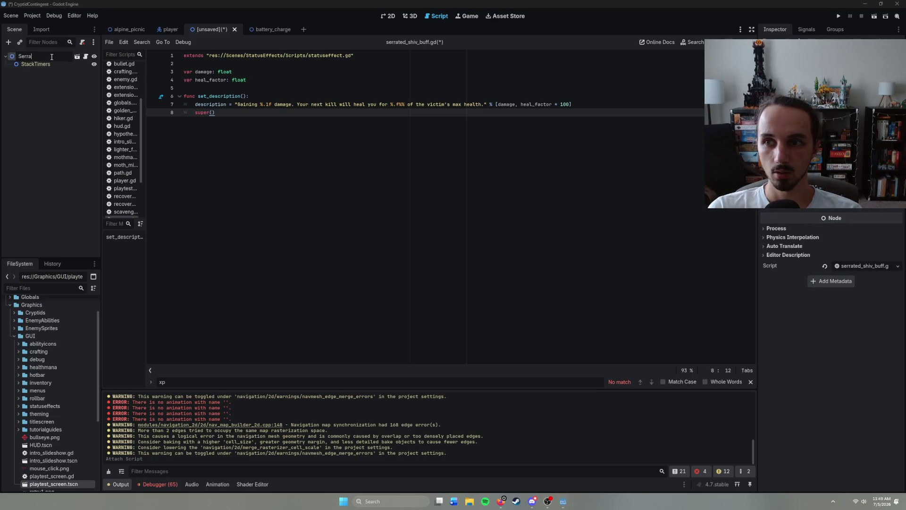
text(Shiv)
text(Buff)
key(Return)
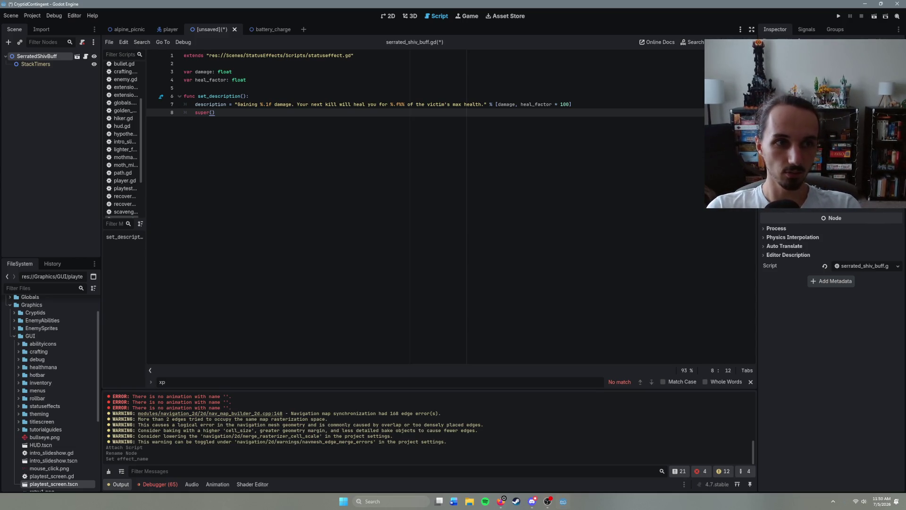
click(830, 377)
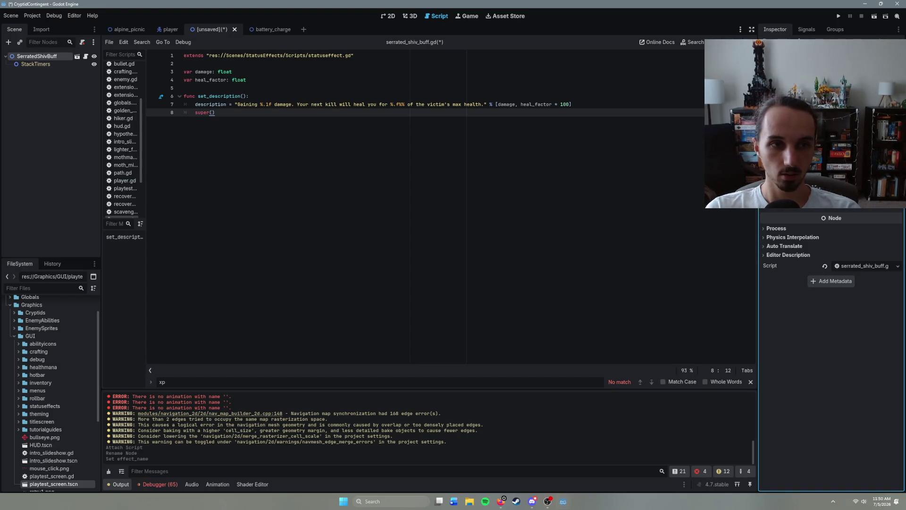
- Filter the FileSystem dock by 'serrat' to locate the buff files
click(67, 288)
text(serrat)
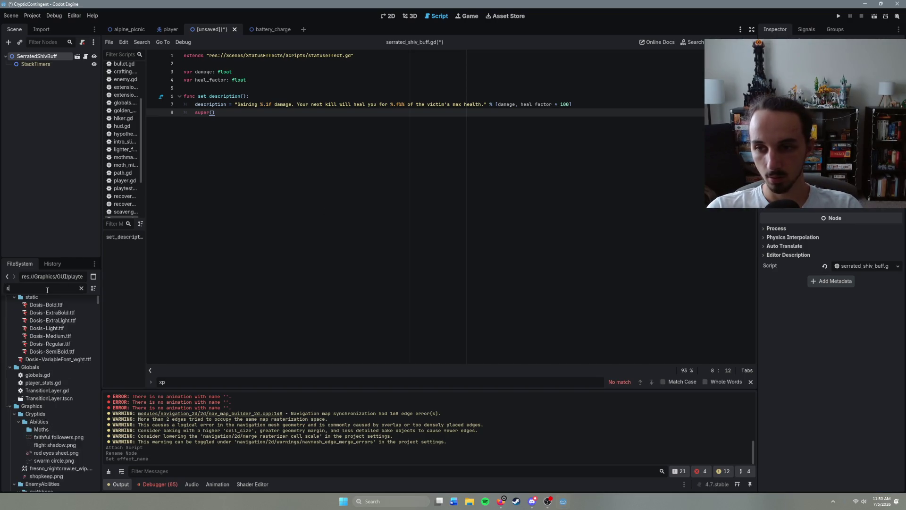
click(65, 333)
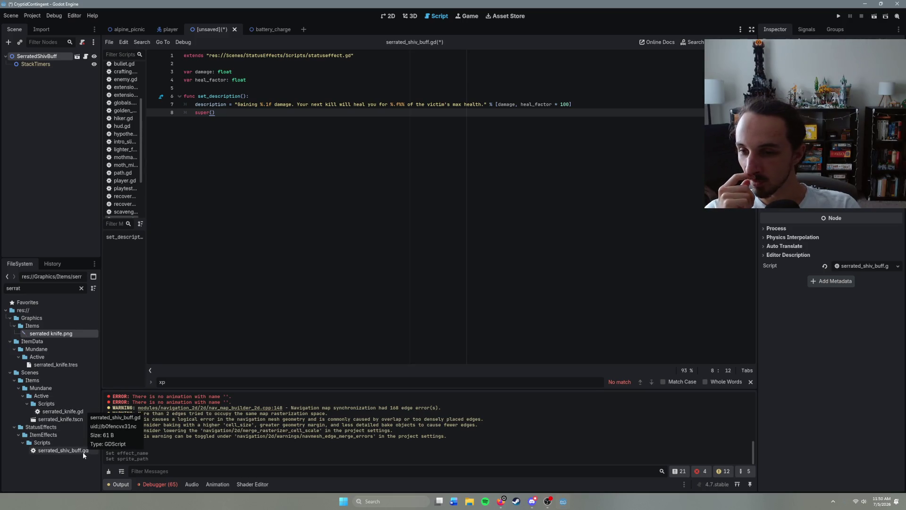
right_click(61, 56)
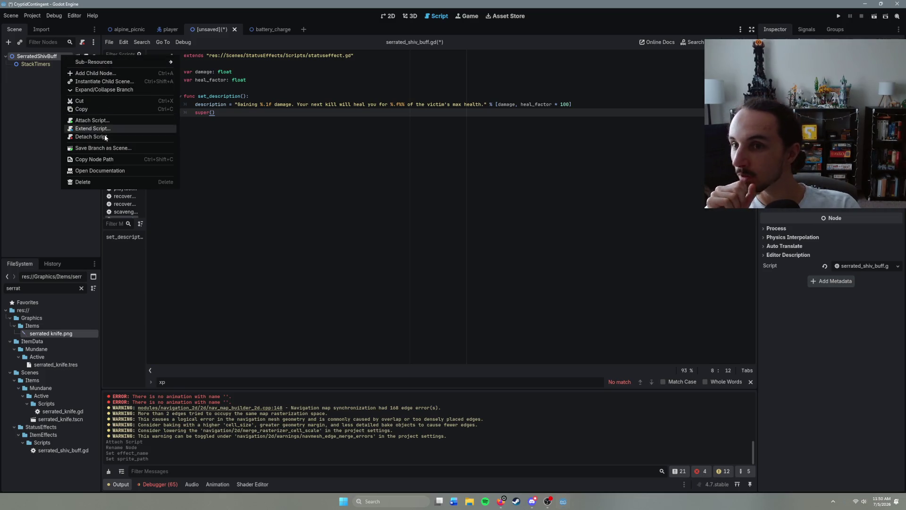
click(27, 148)
- Rename the root node to SerratedKnifeBuff
click(45, 57)
text(SerratedBuff)
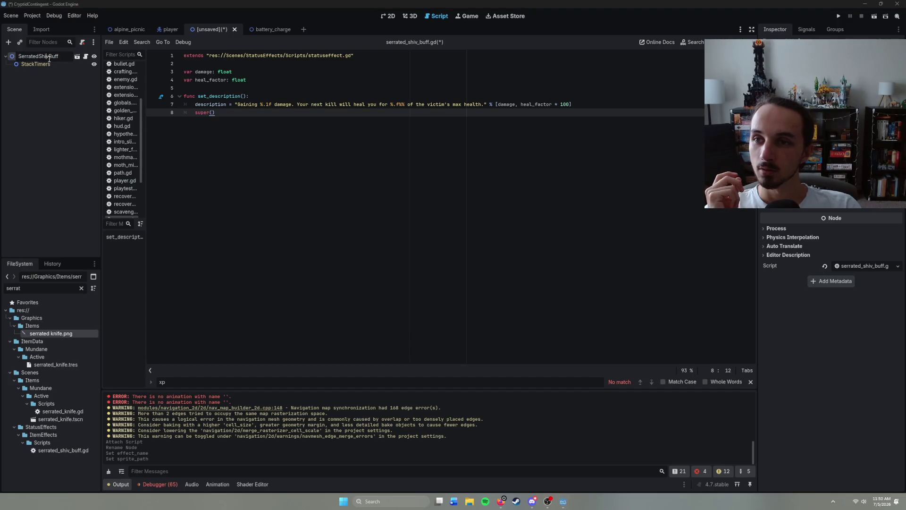
key(Left)
key(Left)
key(Left)
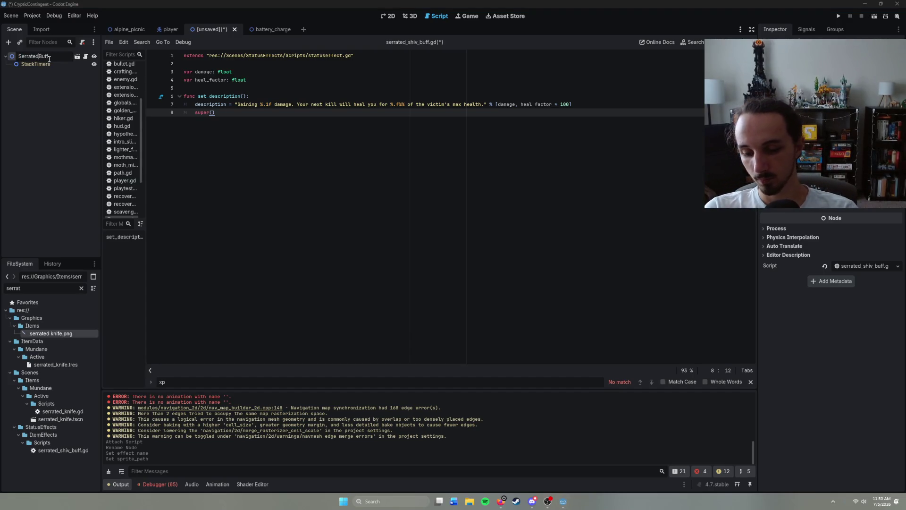
text(Knife)
key(Return)
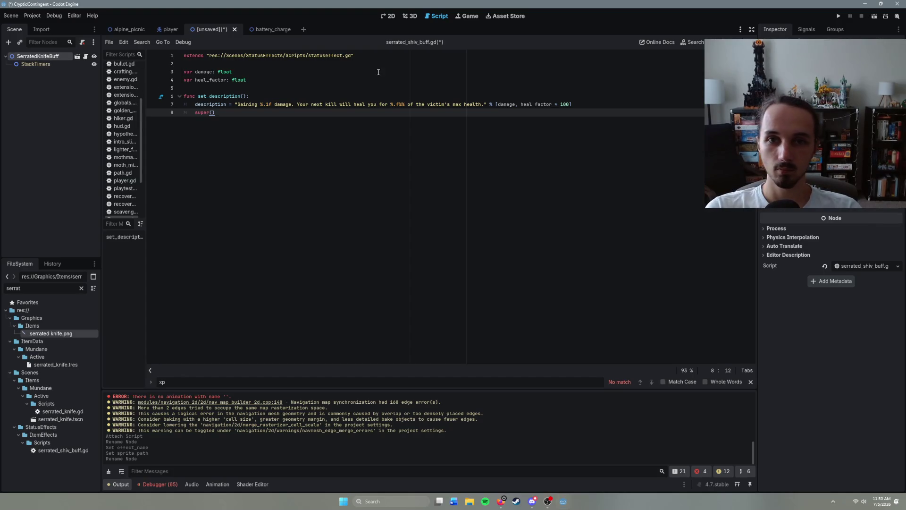
- Rename the script file serrated_shiv_buff.gd to serrated_knife_buff.gd
click(73, 450)
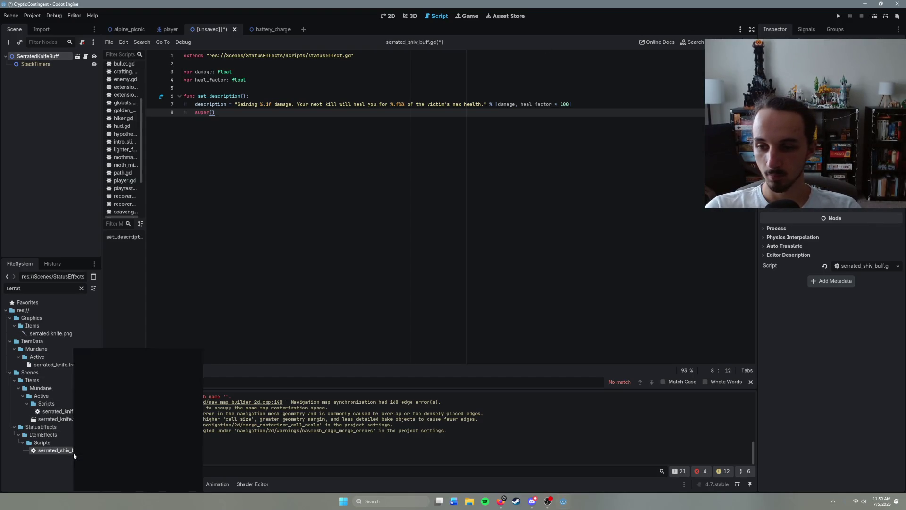
click(103, 434)
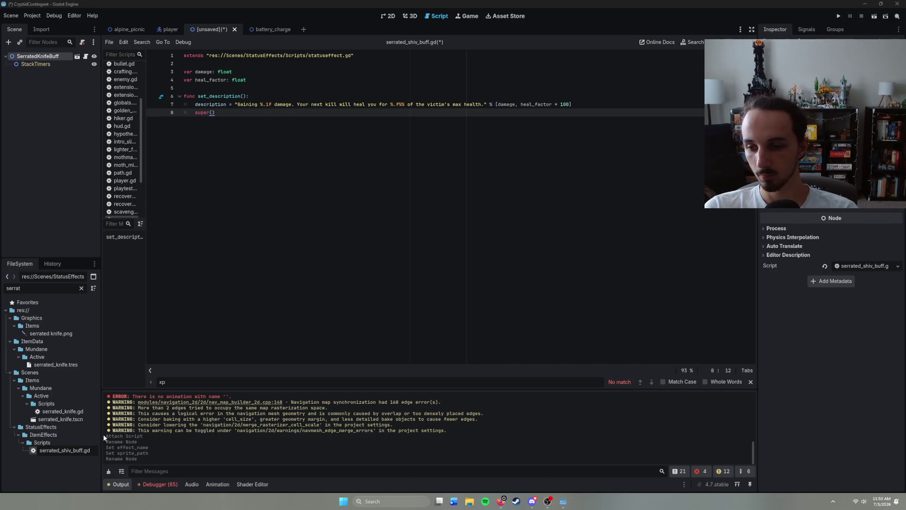
text(knife)
key(Return)
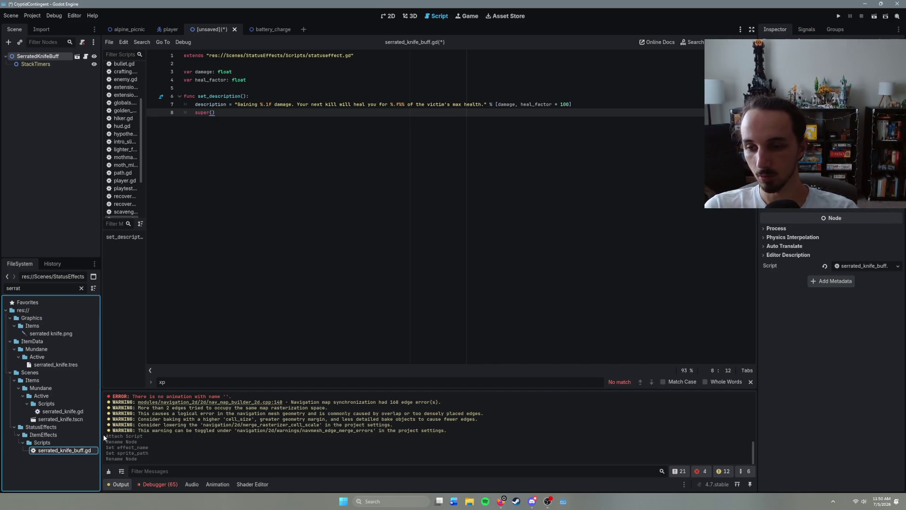
- Save the buff scene as serrated_knife_buff.tscn in ItemEffects, then search scenes for serrated matches
key(ctrl+s)
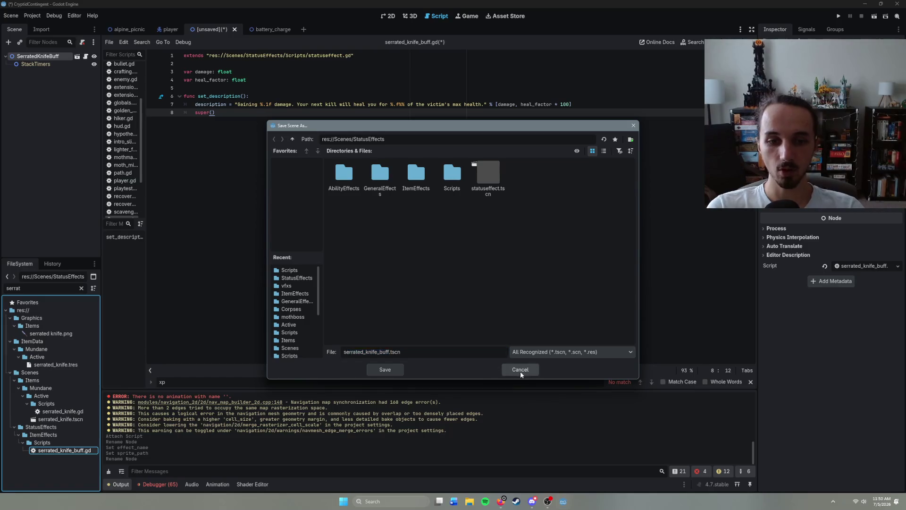
click(520, 372)
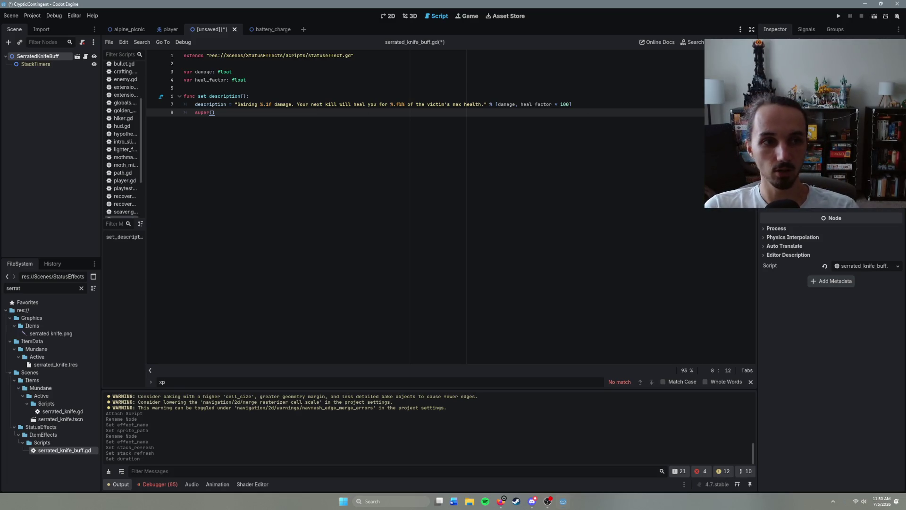
key(ctrl+s)
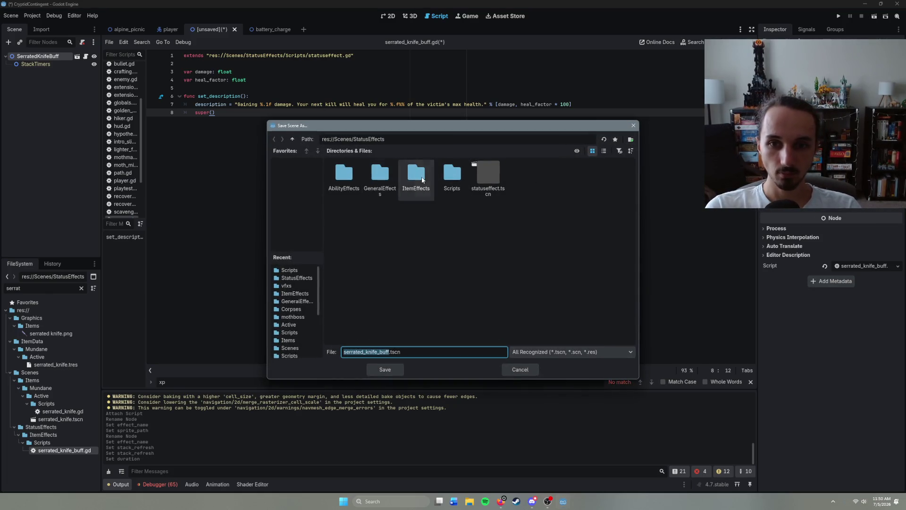
double_click(416, 174)
click(389, 368)
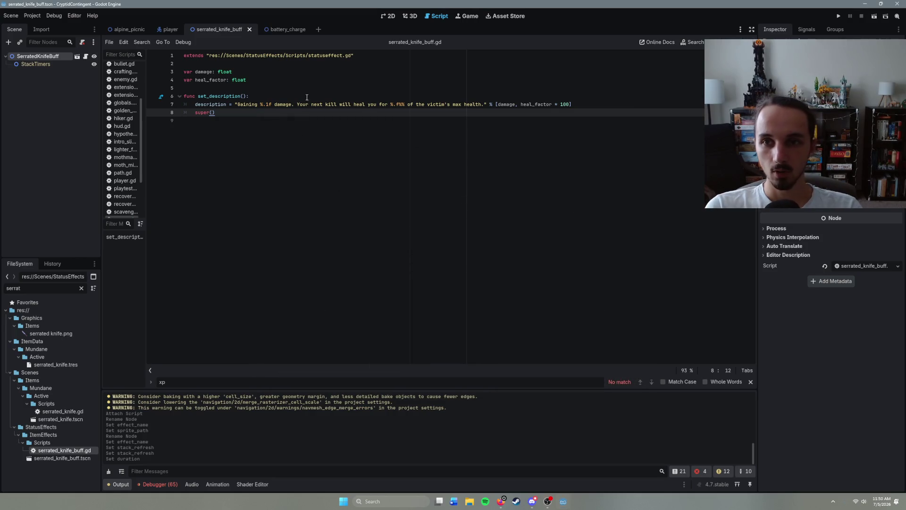
key(ctrl+shift+o)
- Open serrated_knife.tscn and add a buff_resource preload of serrated_knife_buff.tscn
text(serra)
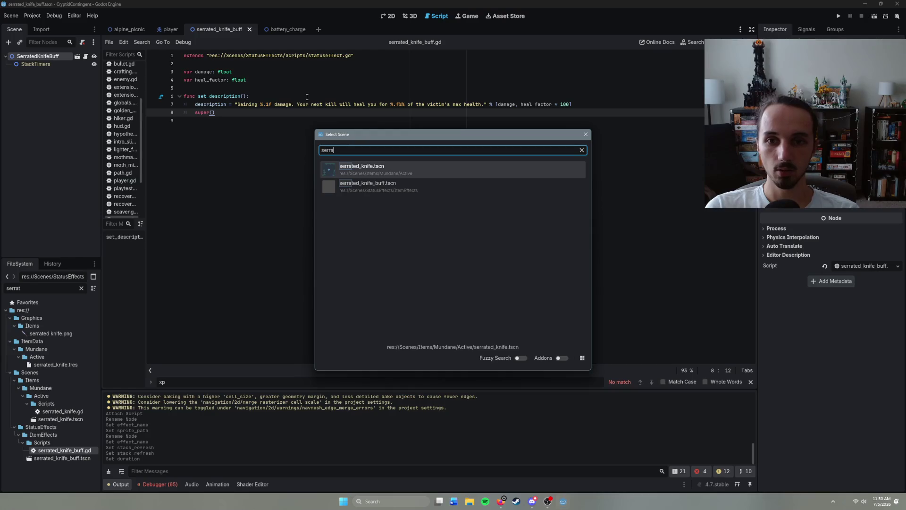
key(Return)
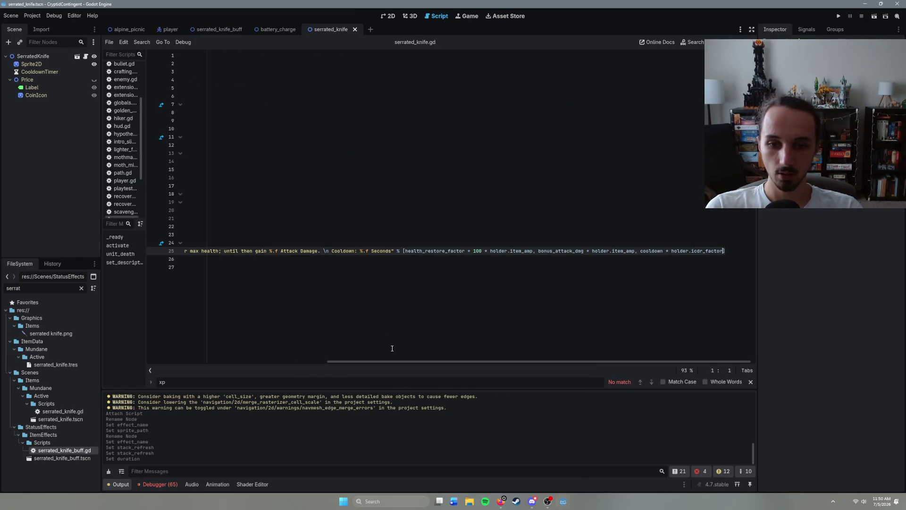
drag(423, 360, 241, 361)
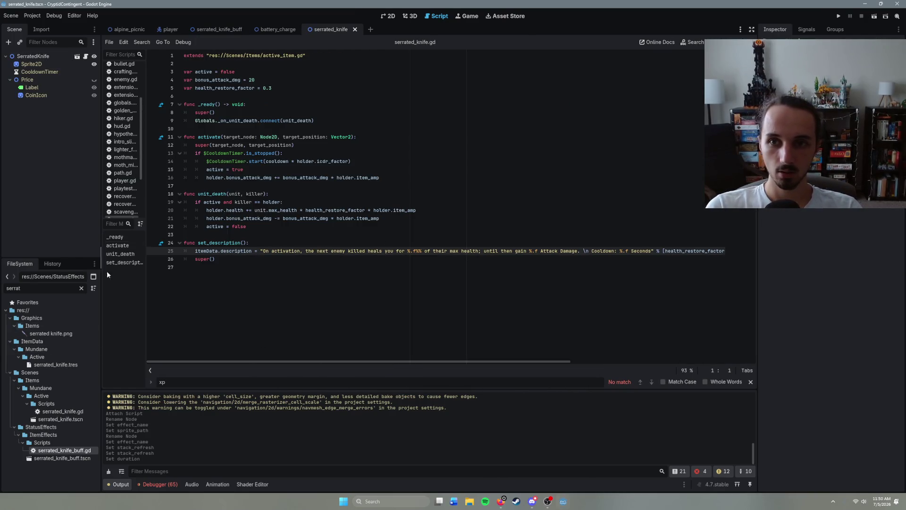
click(221, 71)
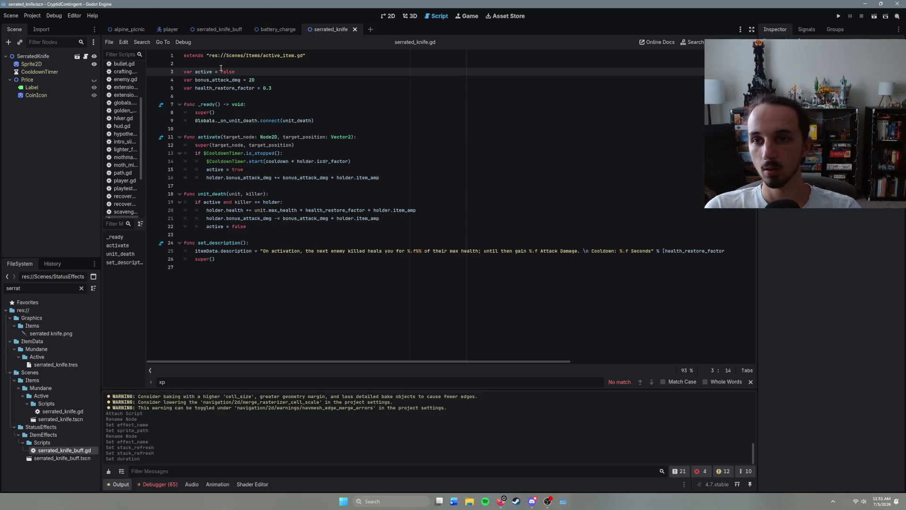
click(215, 66)
key(Return)
text(var)
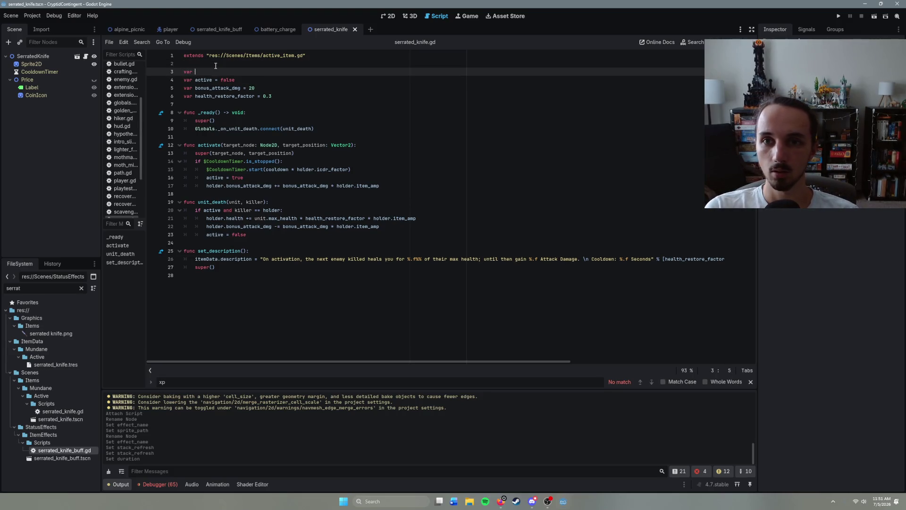
text(e)
text(uff)
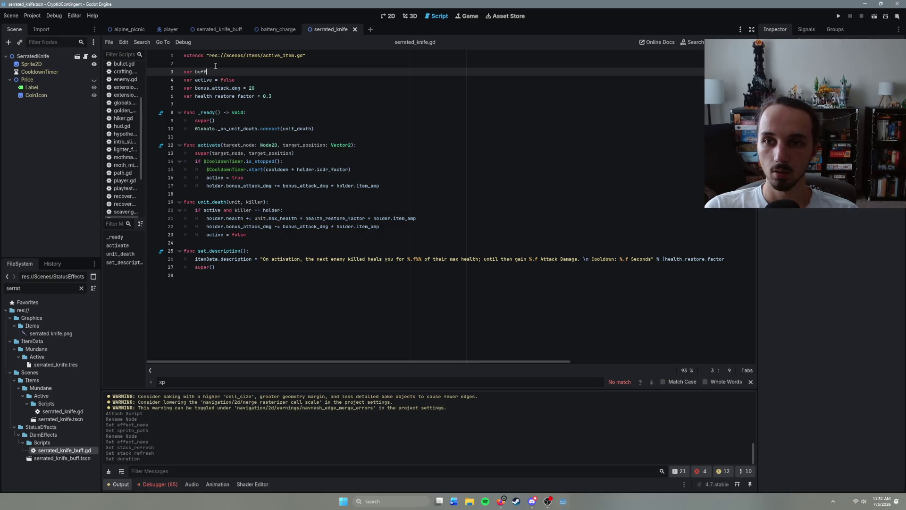
text(_resource = pre)
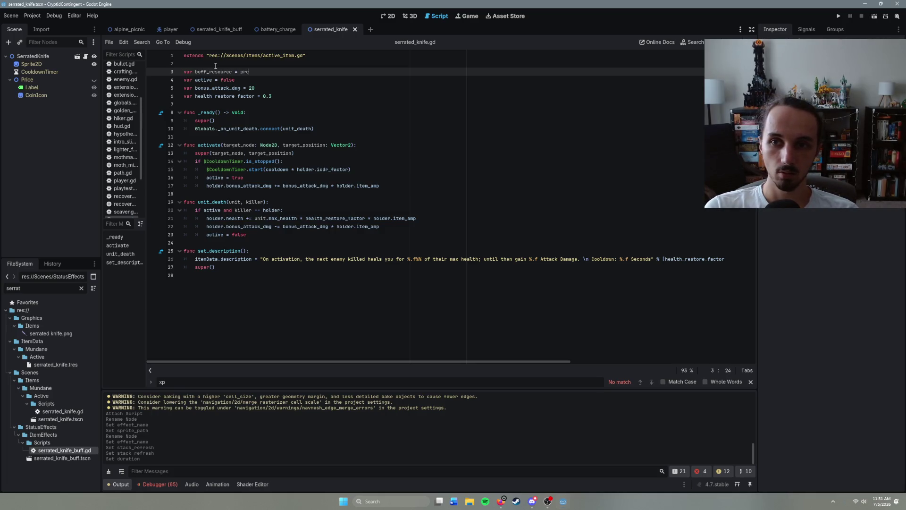
text(load(")
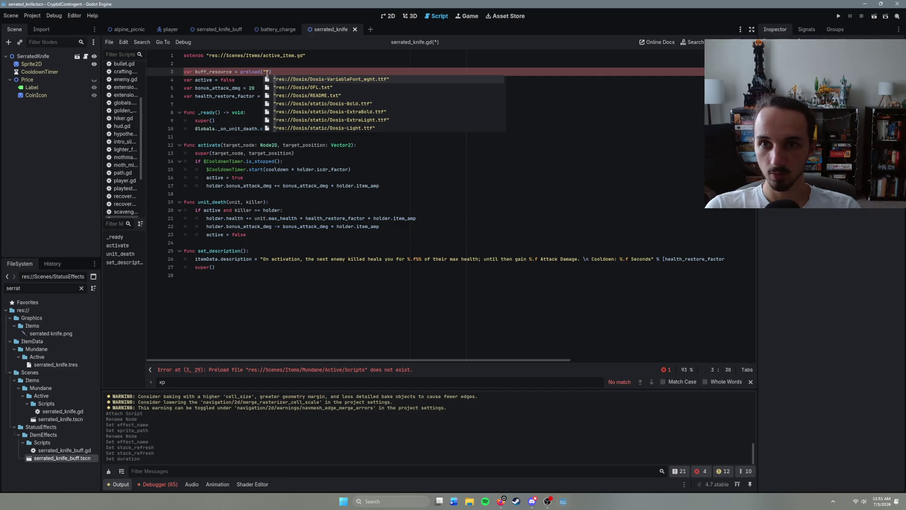
drag(267, 73, 266, 72)
- Declare 'var buff_instance: Node2D' and 'var buff_dict: Dictionary' below the preload
click(472, 77)
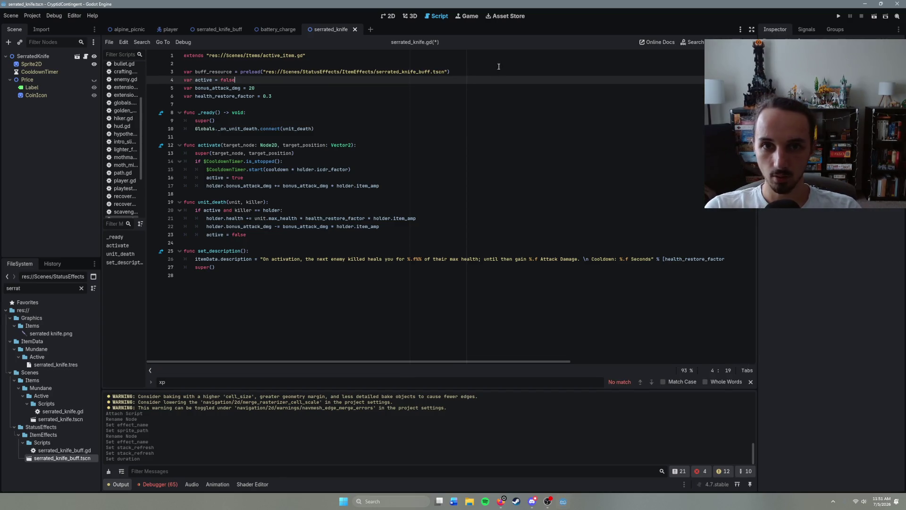
click(477, 70)
key(Return)
text(var )
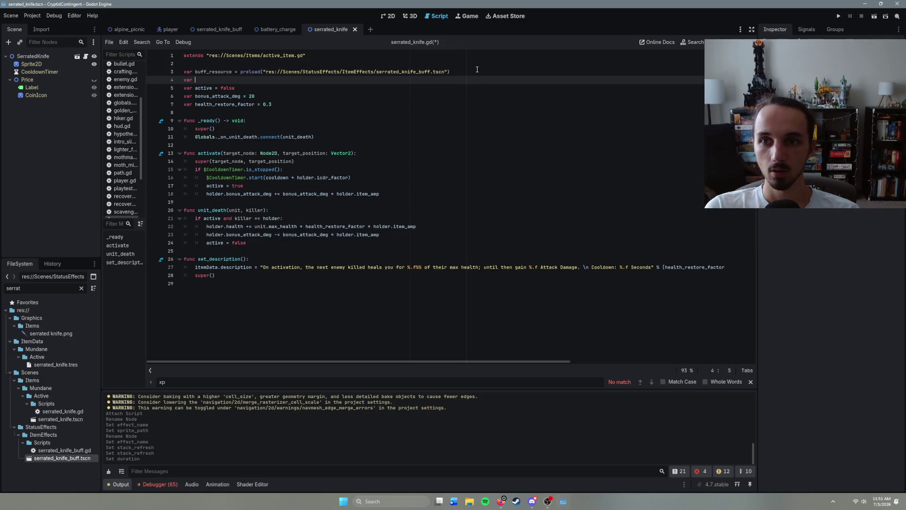
text(buff_i)
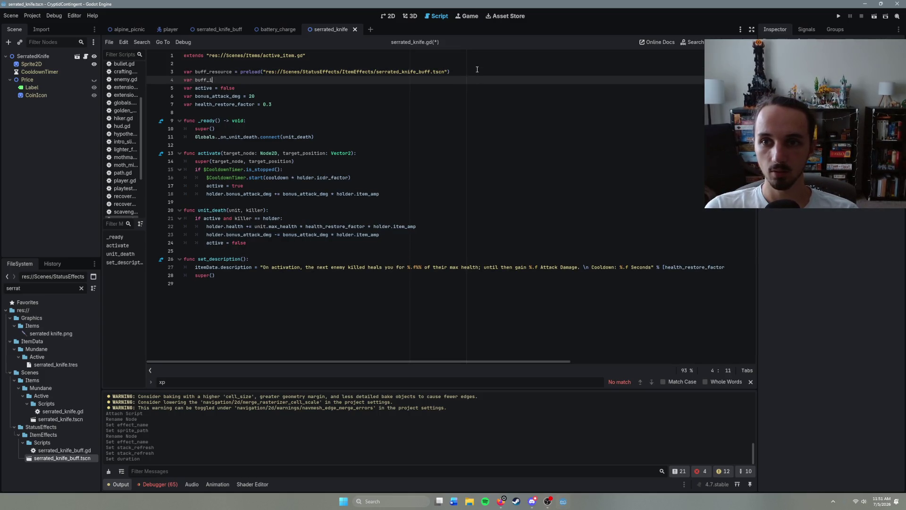
text(nstance: )
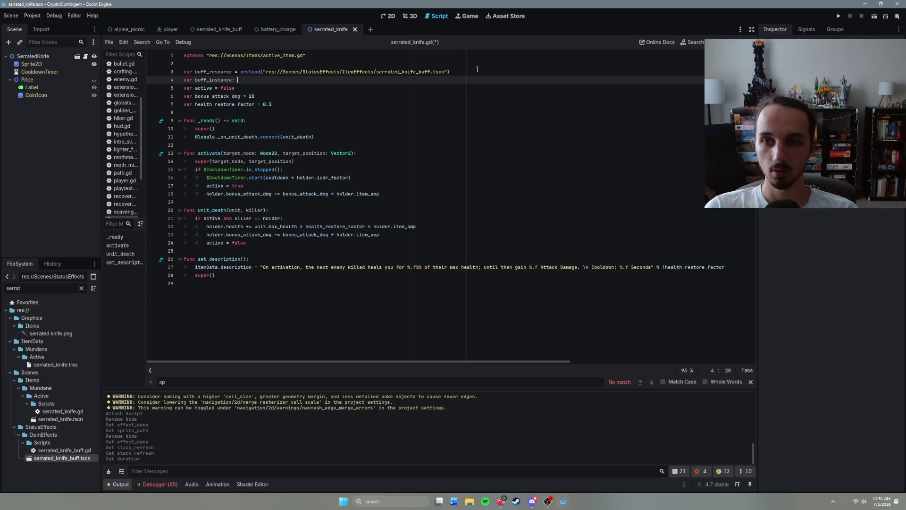
text(Node2D)
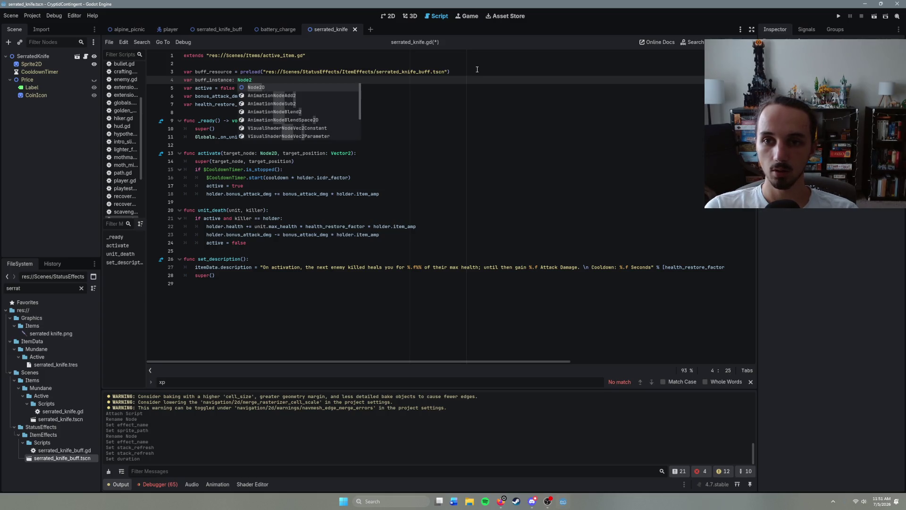
key(Return)
key(Return)
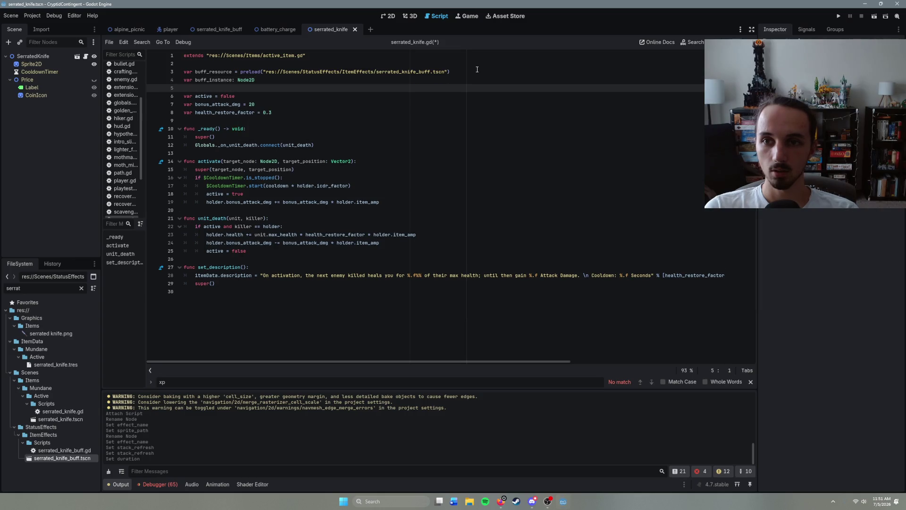
text(var buff_dict: )
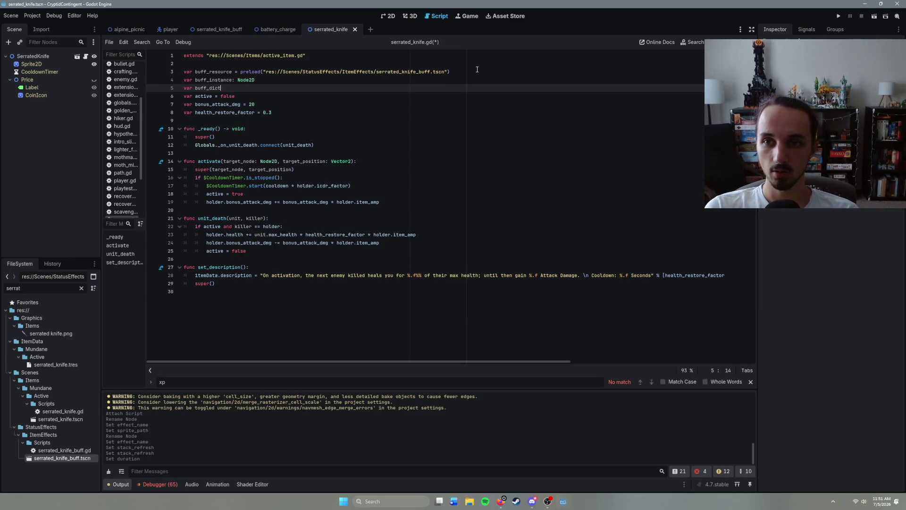
text(Dictionary)
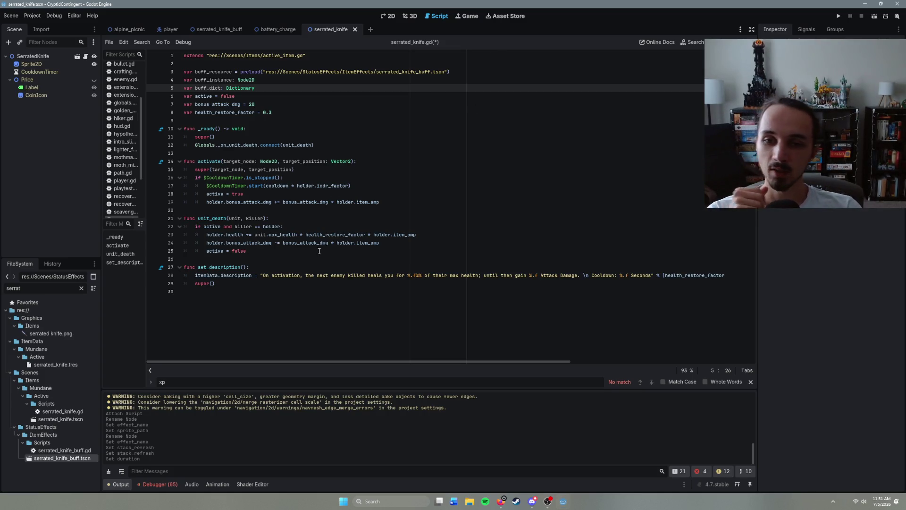
click(259, 253)
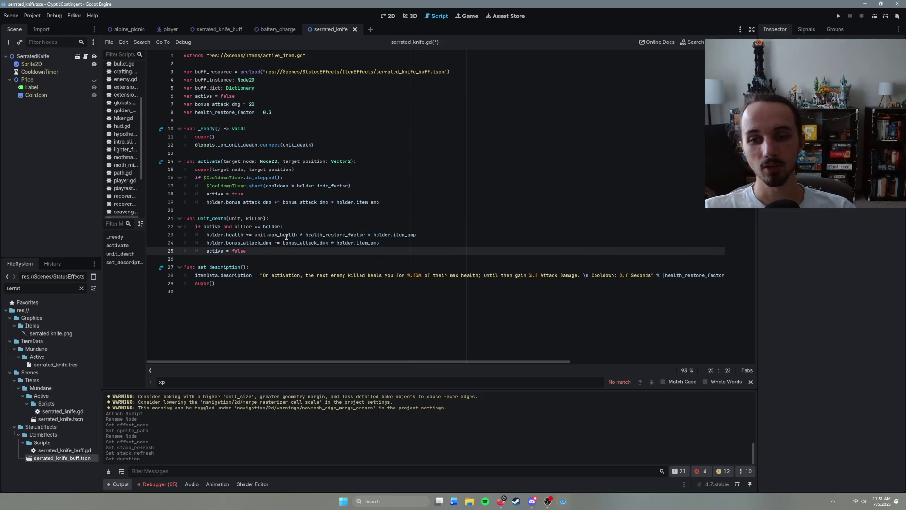
click(443, 244)
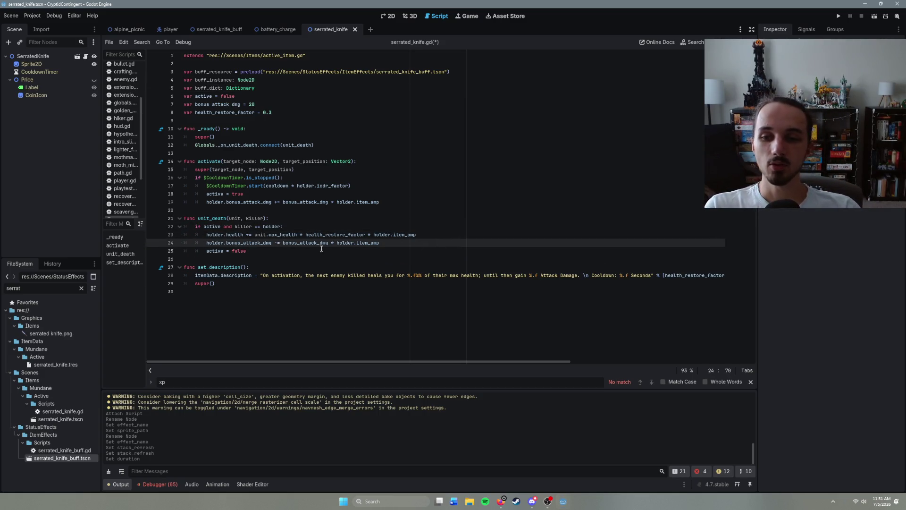
key(Up)
key(Up)
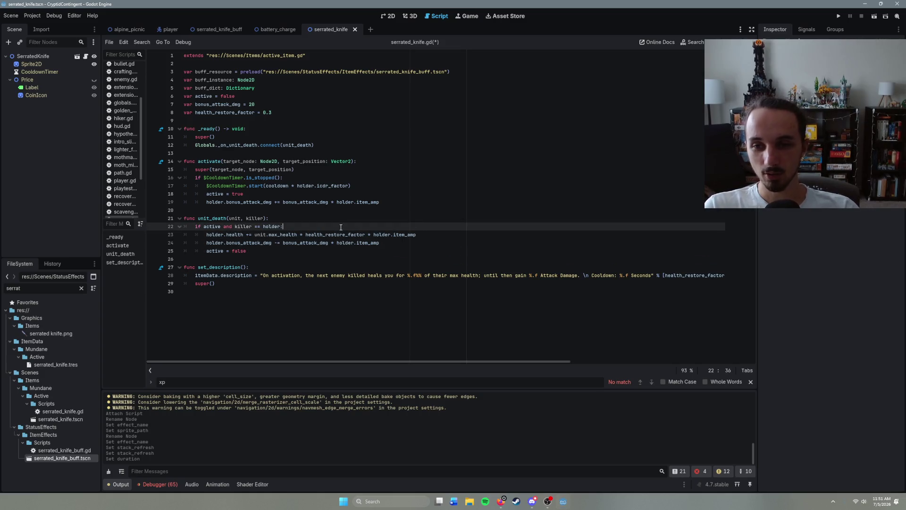
key(Up)
key(Up)
key(Up)
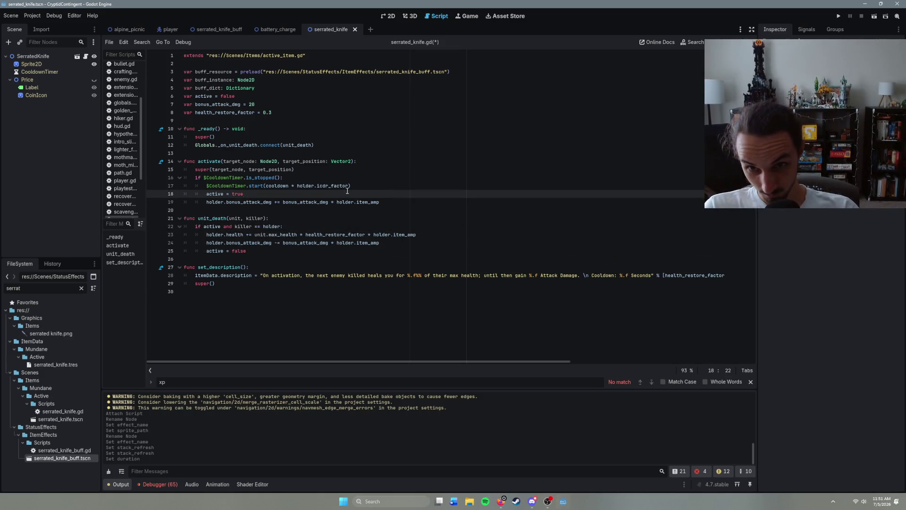
click(356, 186)
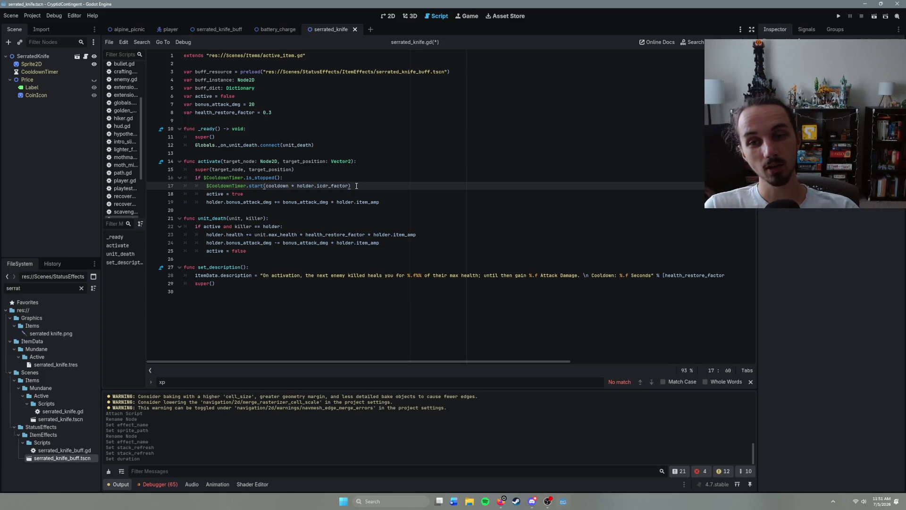
click(296, 178)
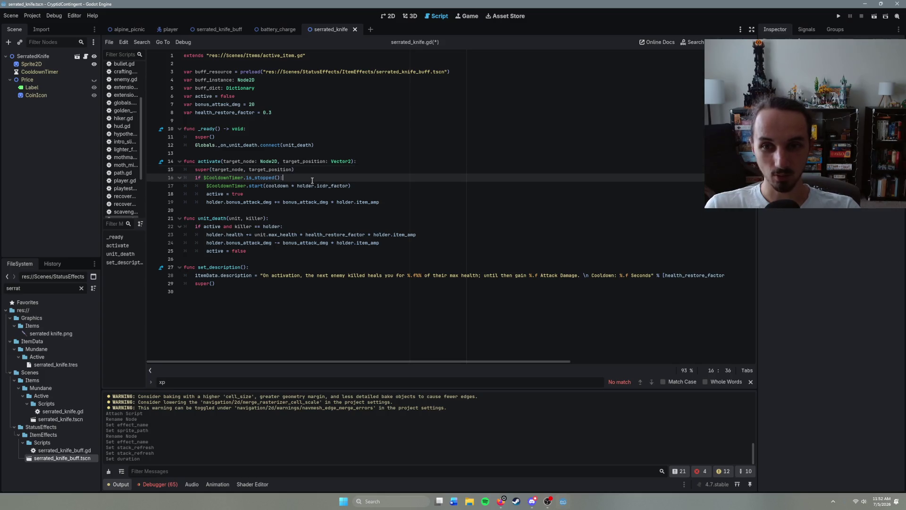
key(Down)
key(Down)
key(Down)
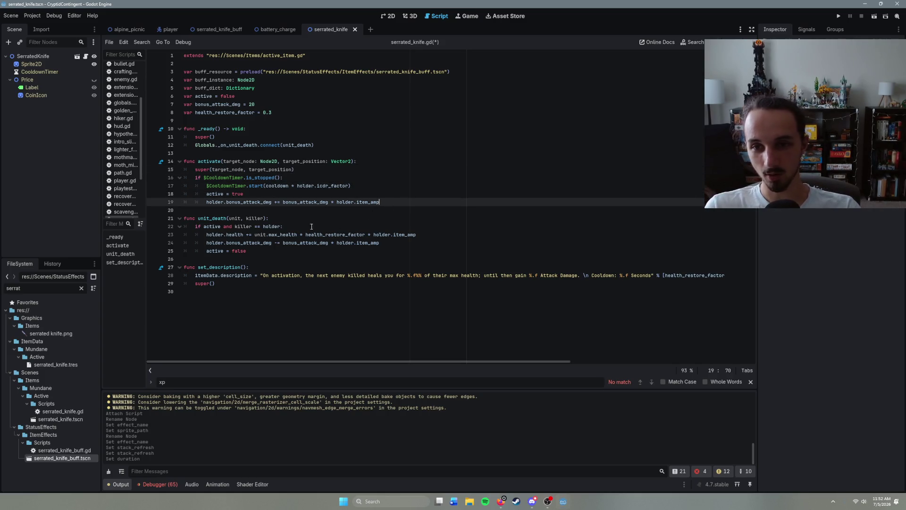
key(Down)
key(Down)
key(Down)
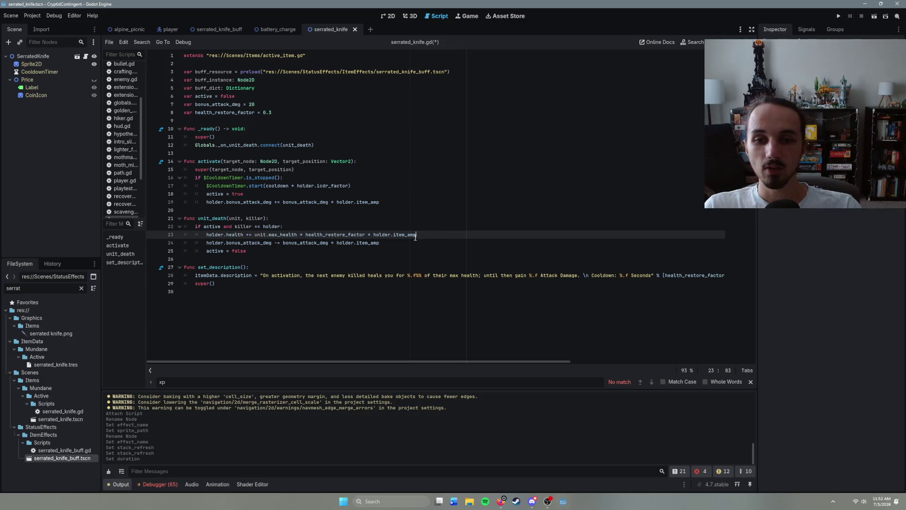
click(407, 246)
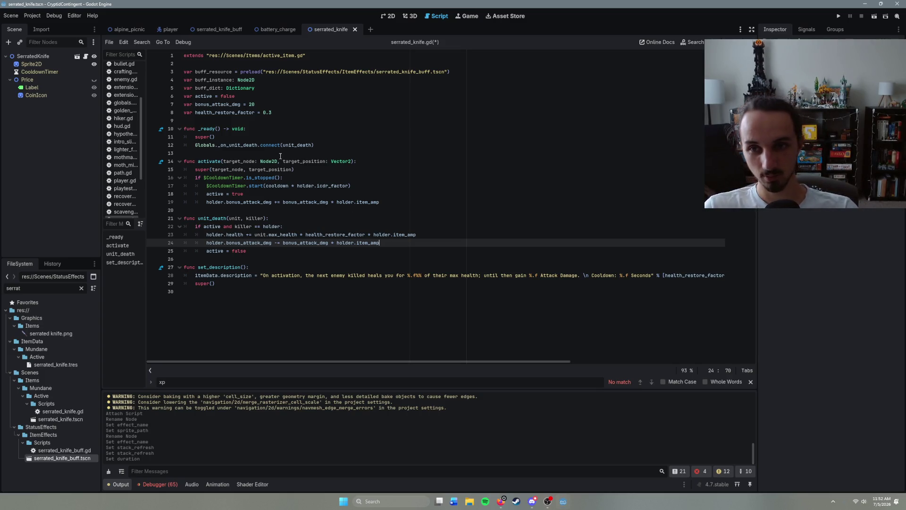
click(286, 138)
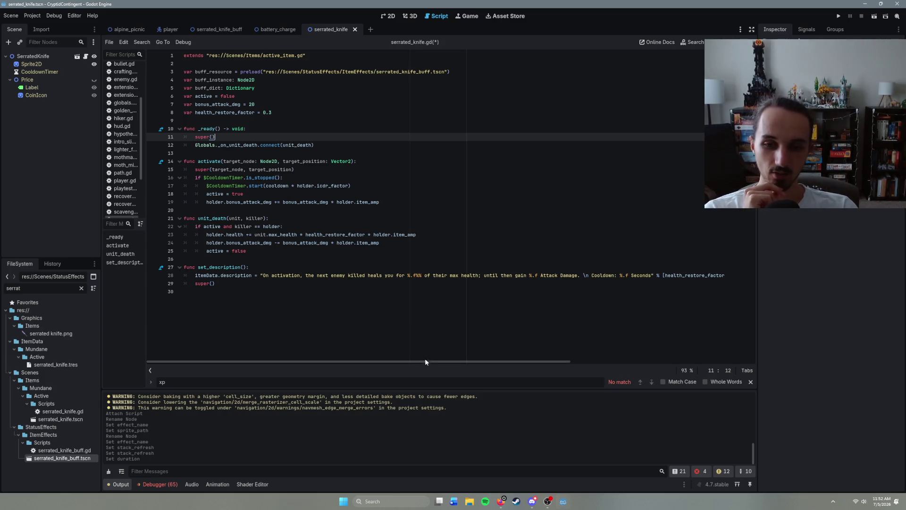
mouse_move(425, 362)
mouse_down()
mouse_move(643, 361)
mouse_move(339, 361)
mouse_up()
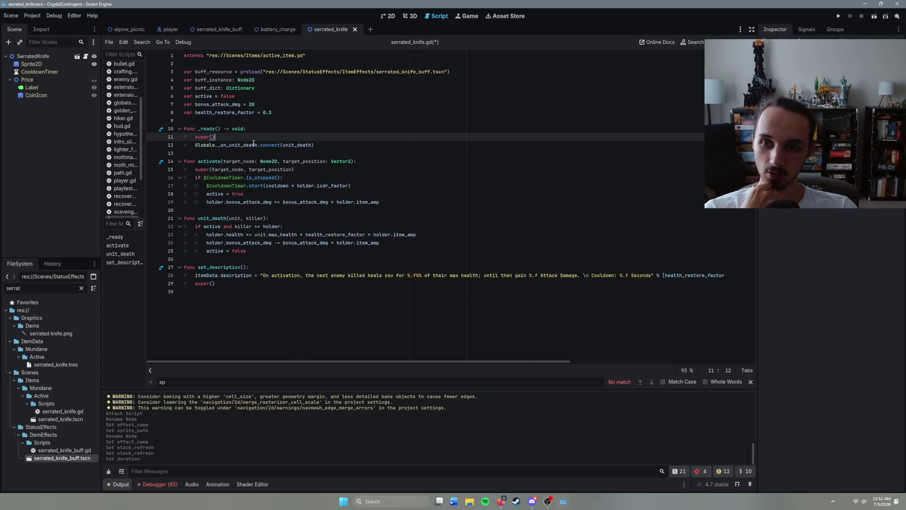
click(255, 193)
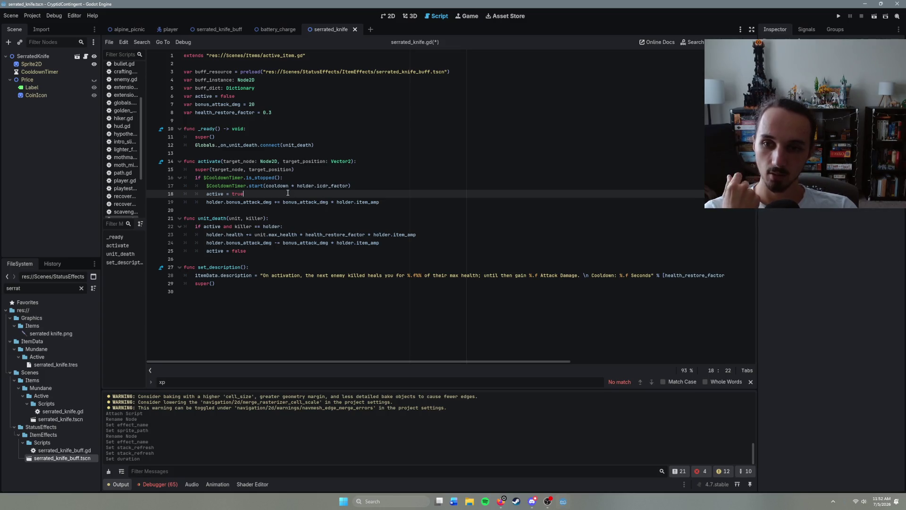
- Start a 'buff_instance = Globals.' line after the attack-bonus line in activate
key(Return)
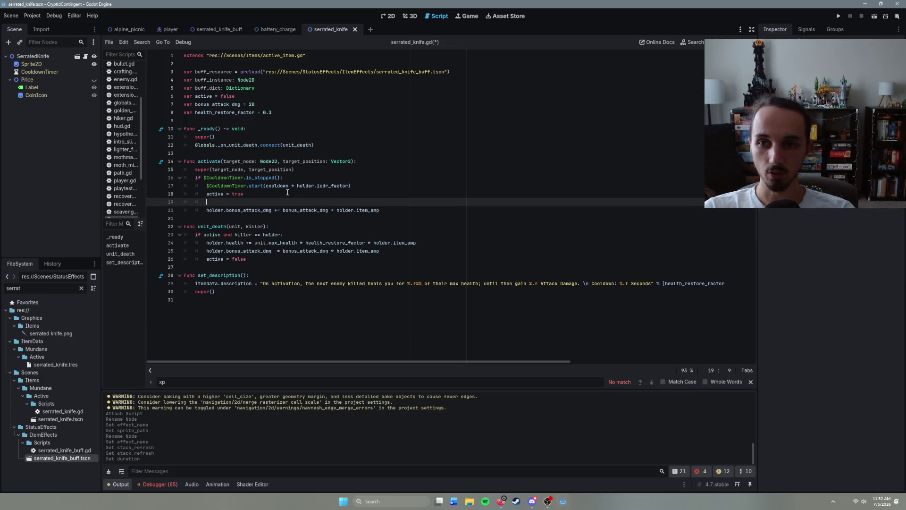
key(BackSpace)
key(BackSpace)
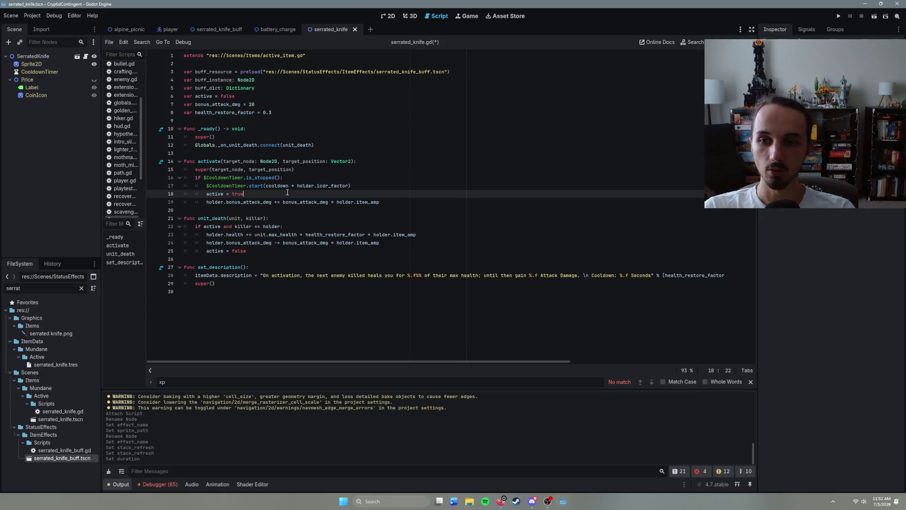
click(408, 204)
key(Return)
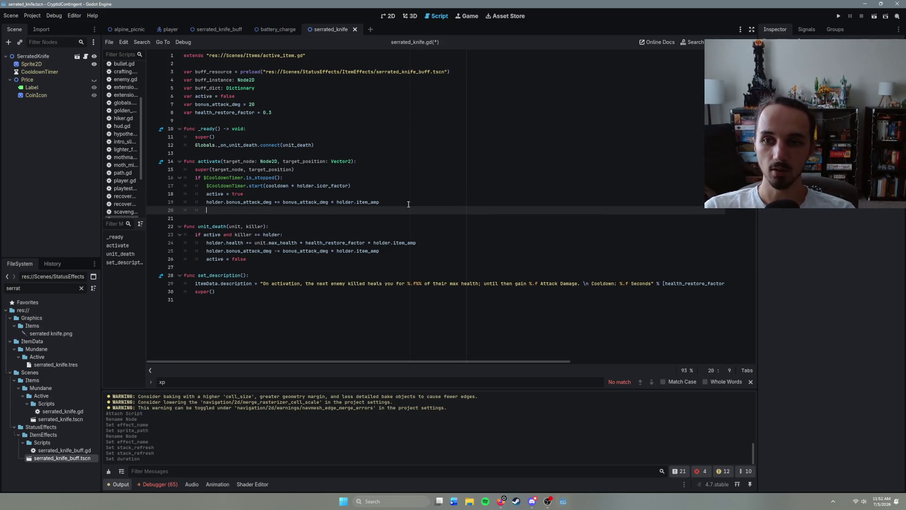
text(buff_instance =)
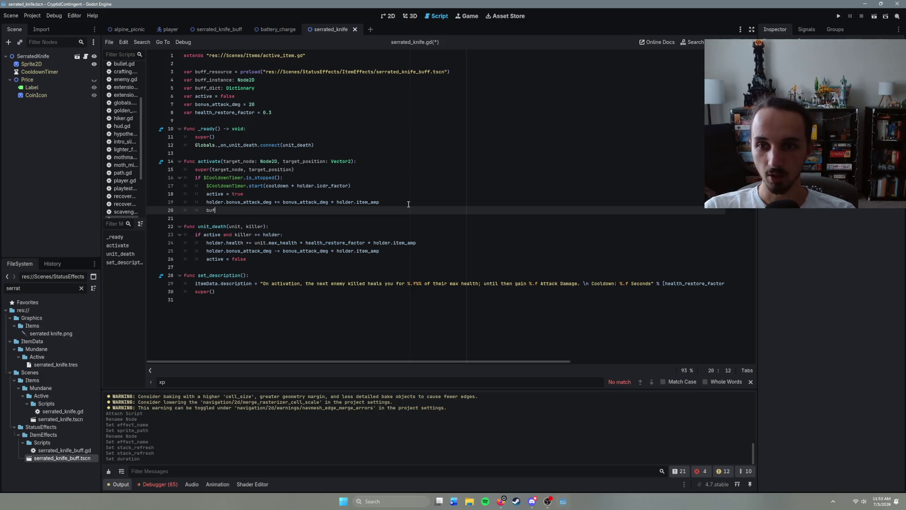
key(BackSpace)
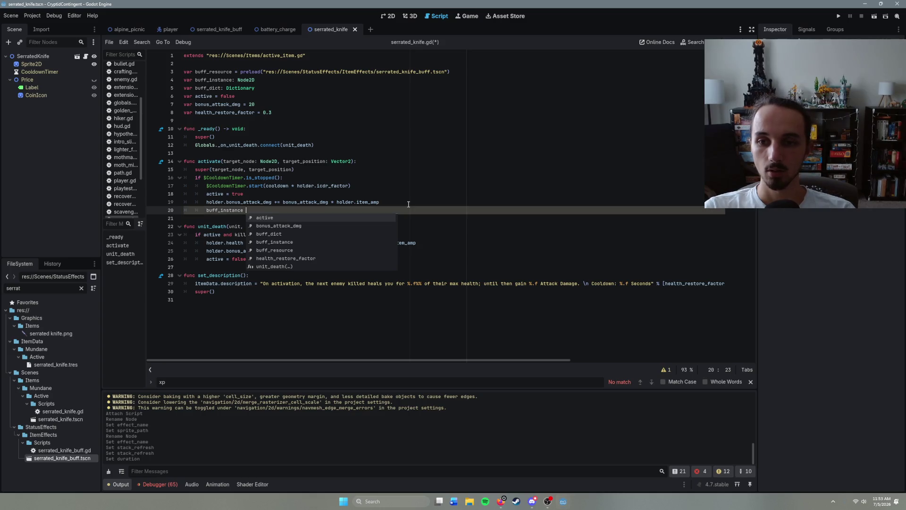
text(= G)
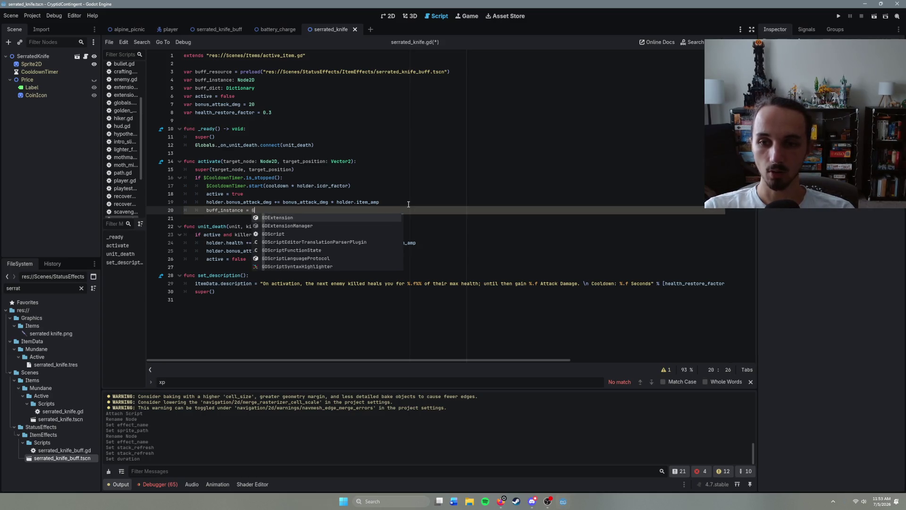
text(lobals.)
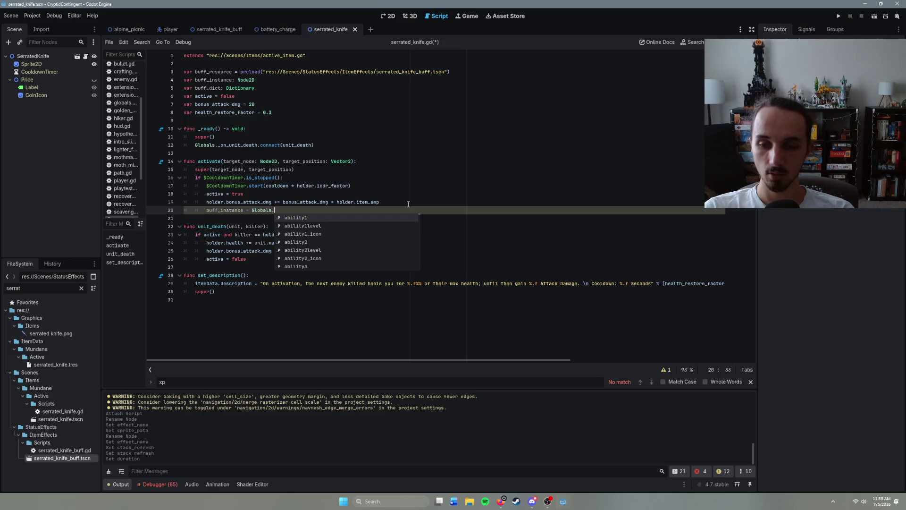
- Complete the call as get_effect_instance(buff_dict, buff_resource, holder) and open a new line
text(get_)
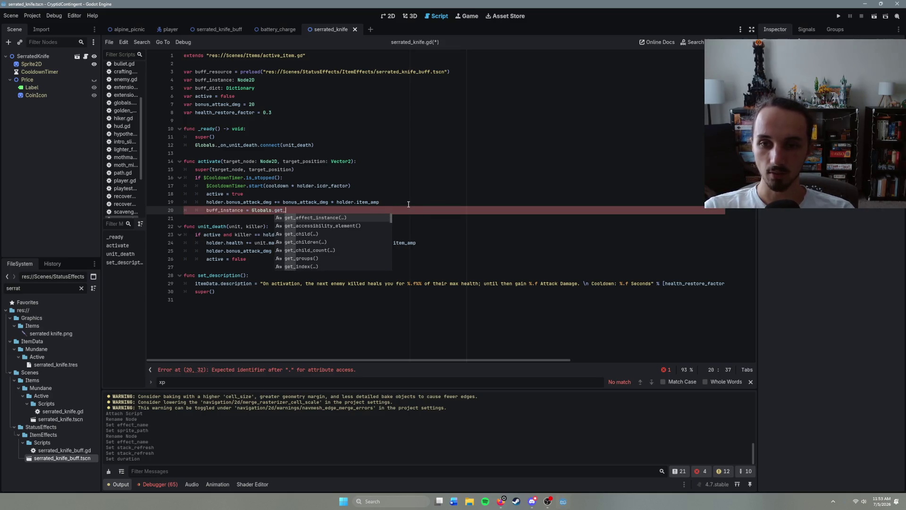
key(Return)
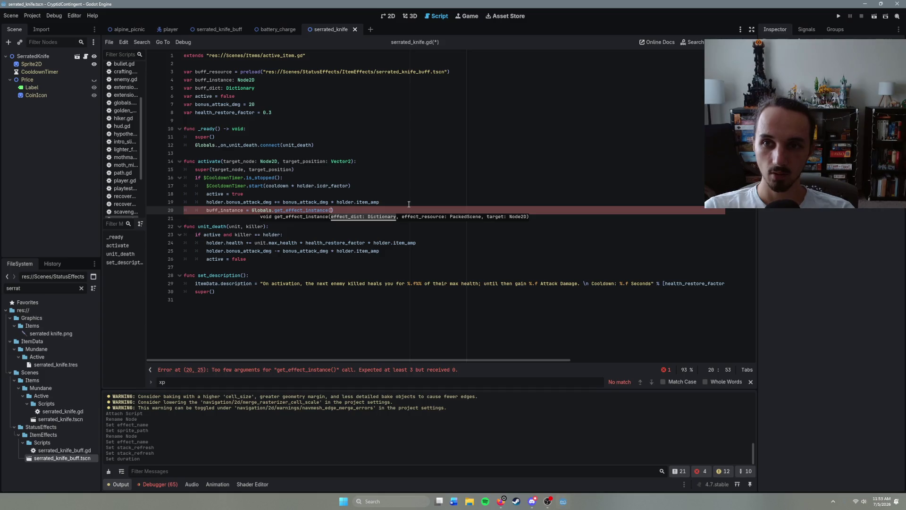
text(buff_dict,)
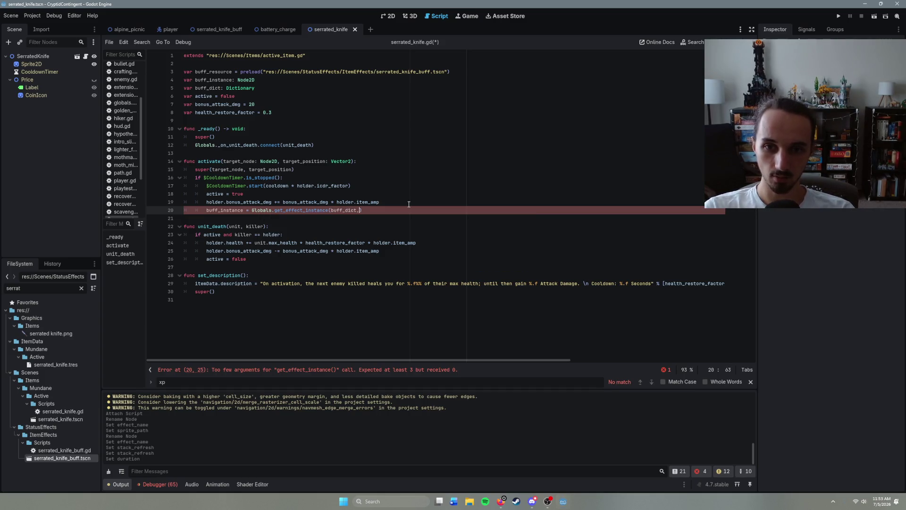
text( buff)
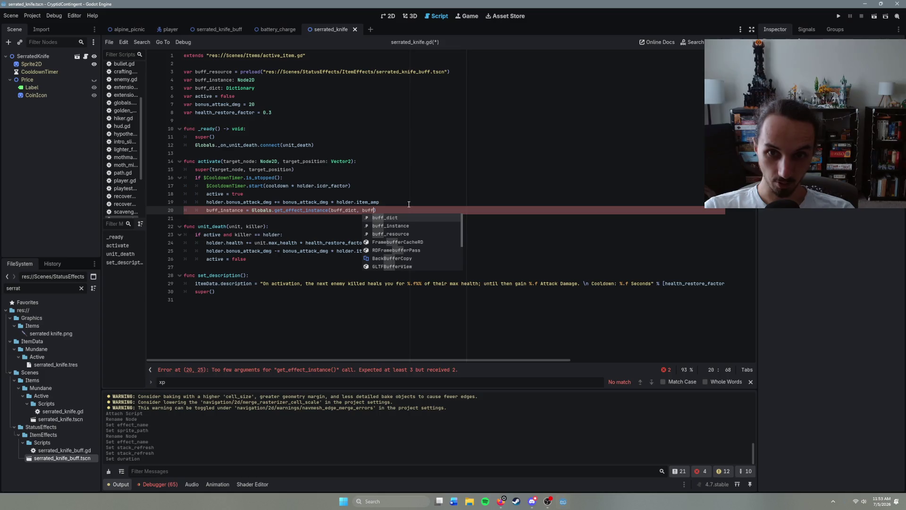
key(Down)
key(Down)
key(Return)
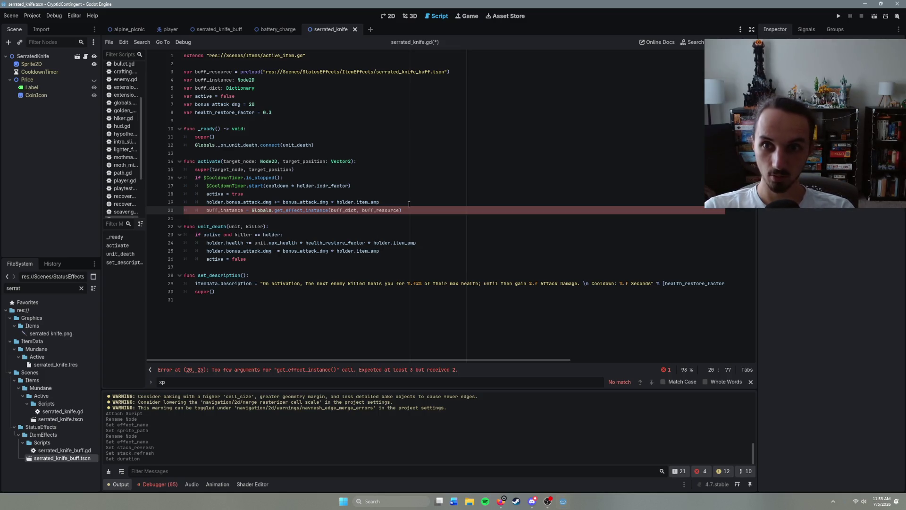
text(, )
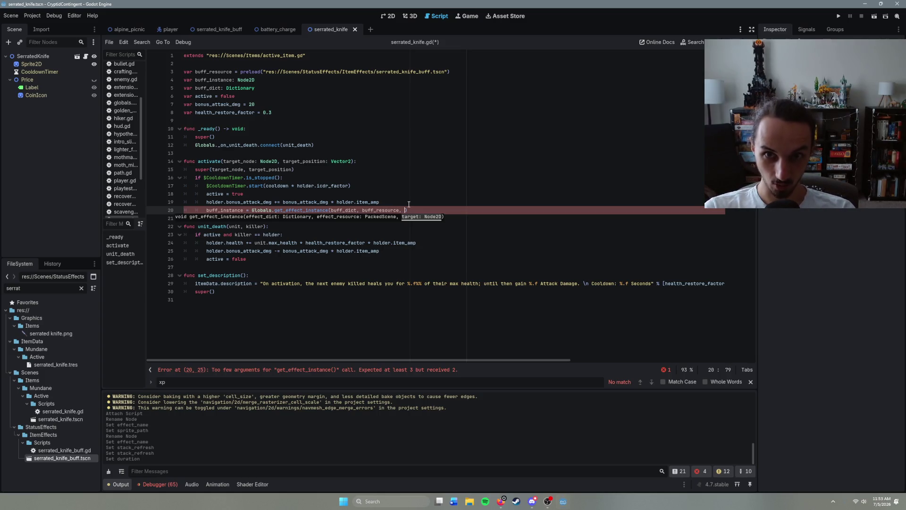
text(holder_)
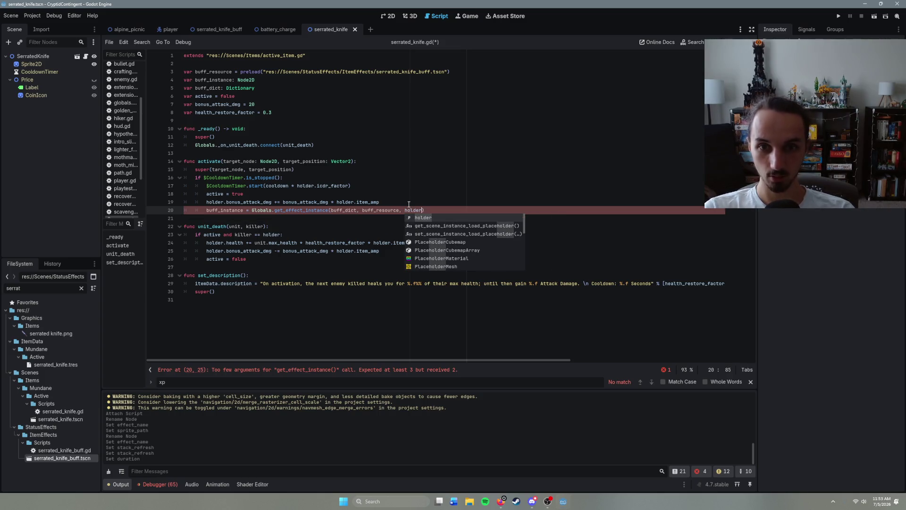
key(BackSpace)
key(End)
key(Return)
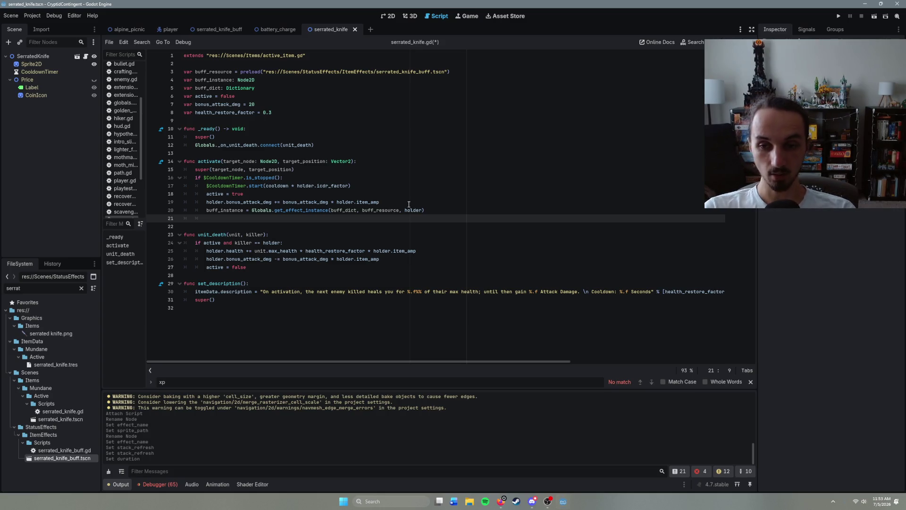
- Set buff_instance.damage and heal_factor, each multiplied by holder.item_amp, in activate
text(buff_instance.)
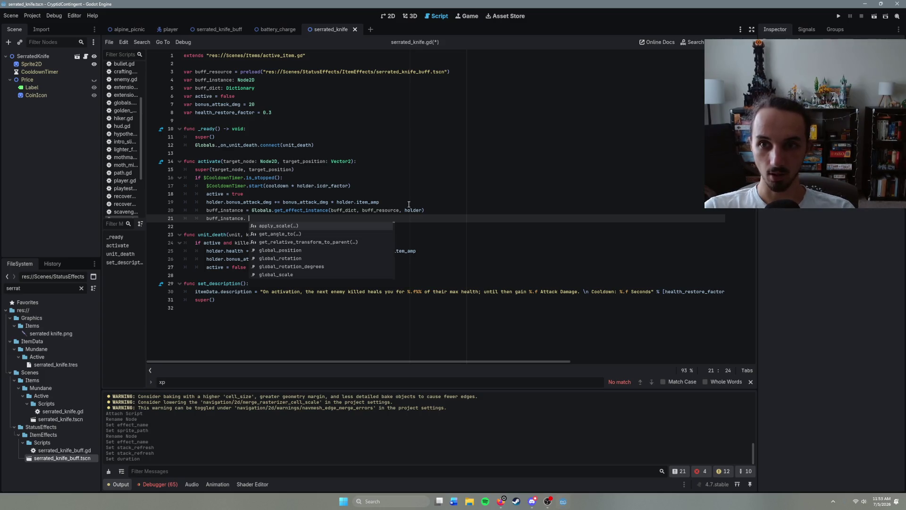
key(BackSpace)
text(da)
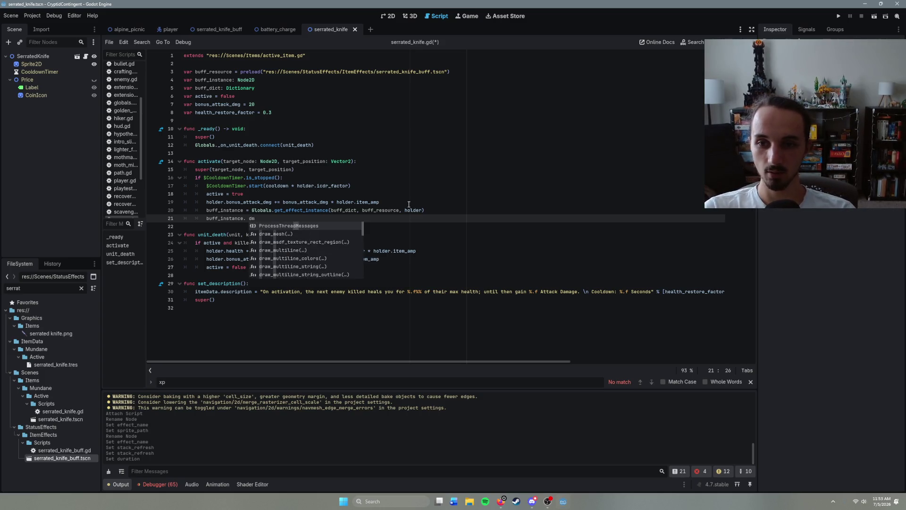
text(mage )
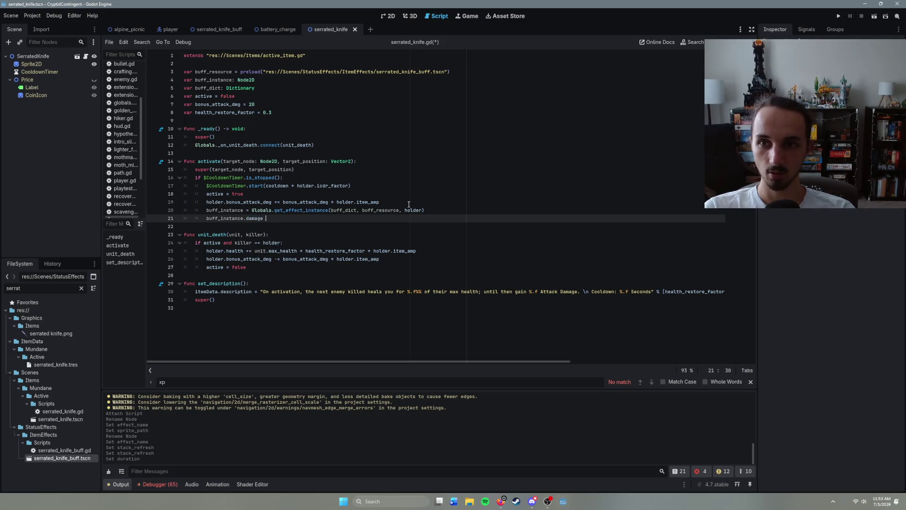
text(= bonu)
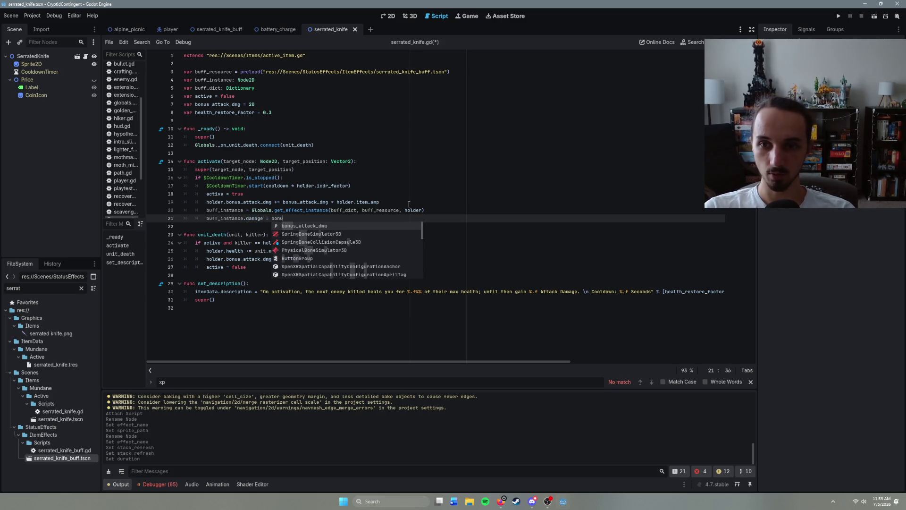
text(s_attack_dmg * )
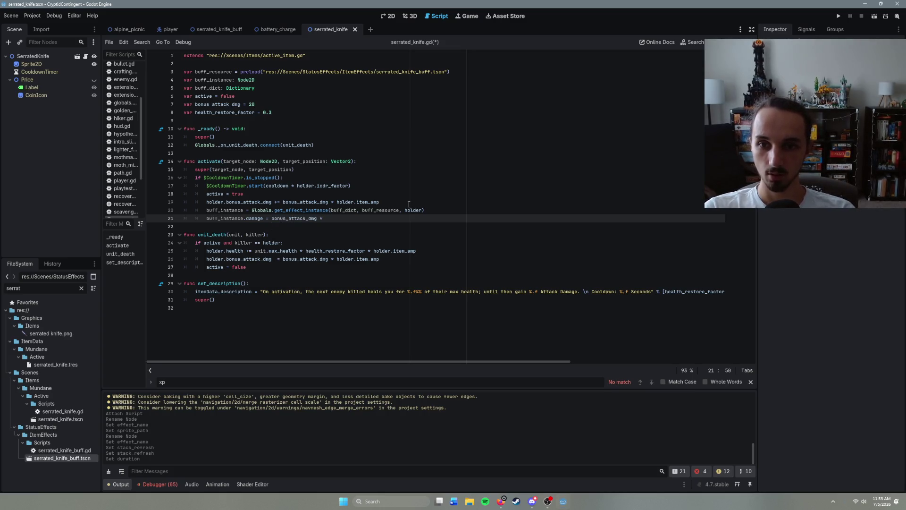
text(holder.item_amp)
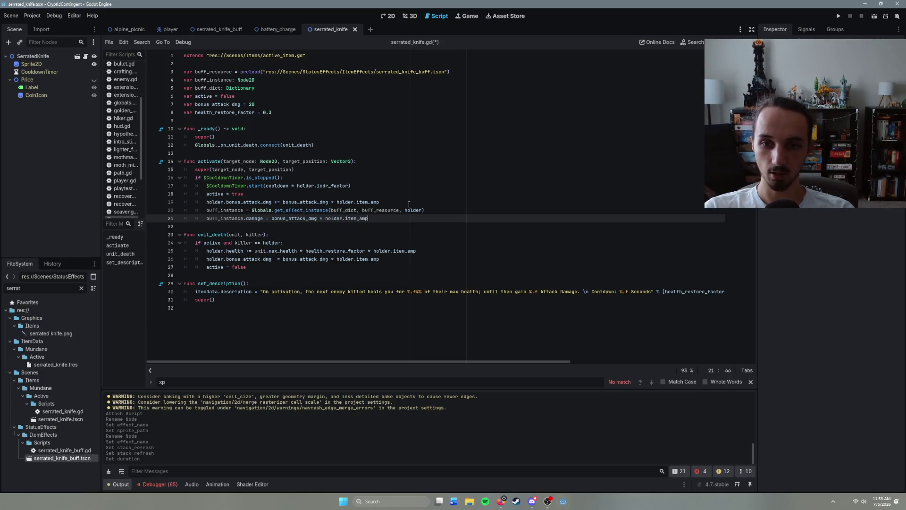
key(Return)
text(buff_inst)
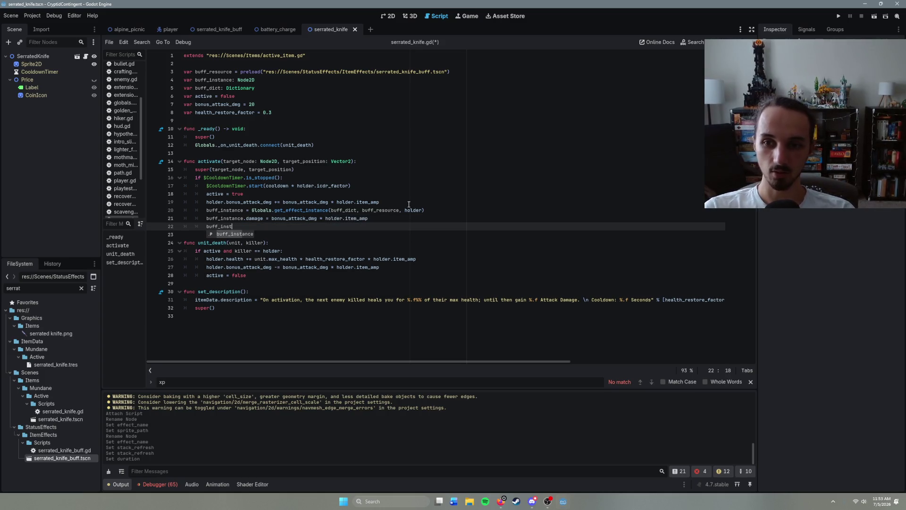
text(ance.)
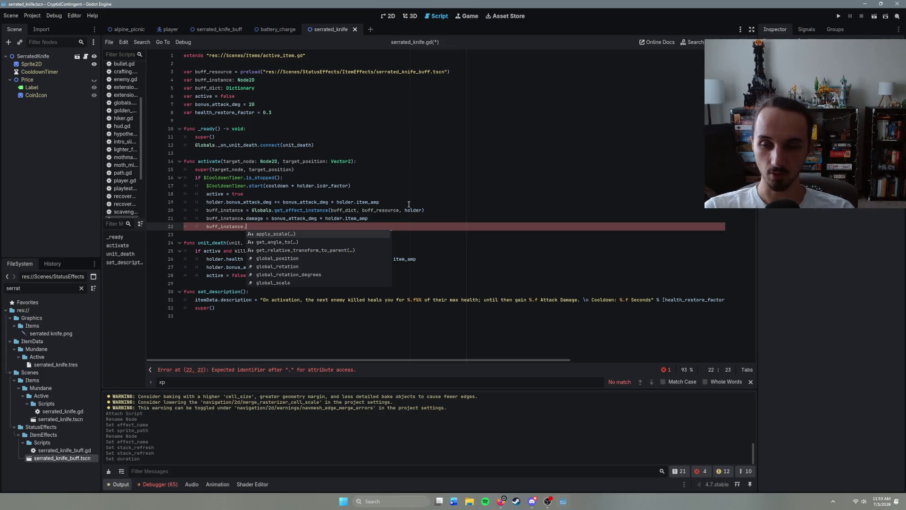
text(heal_)
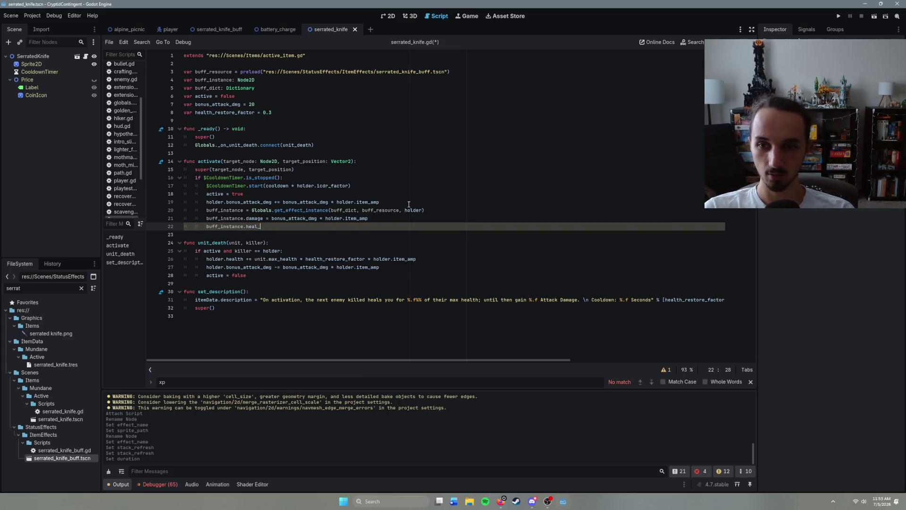
text(factor = health_restore_factor * ho)
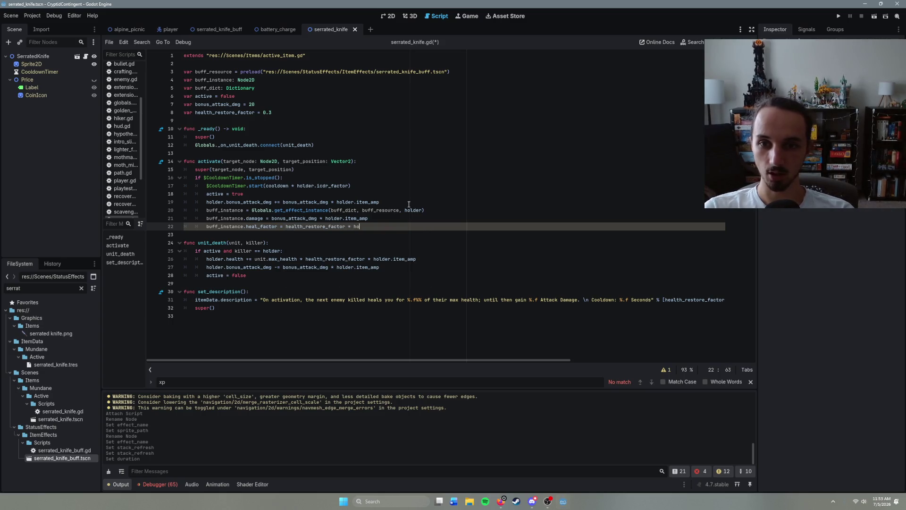
text(lder.item_amp)
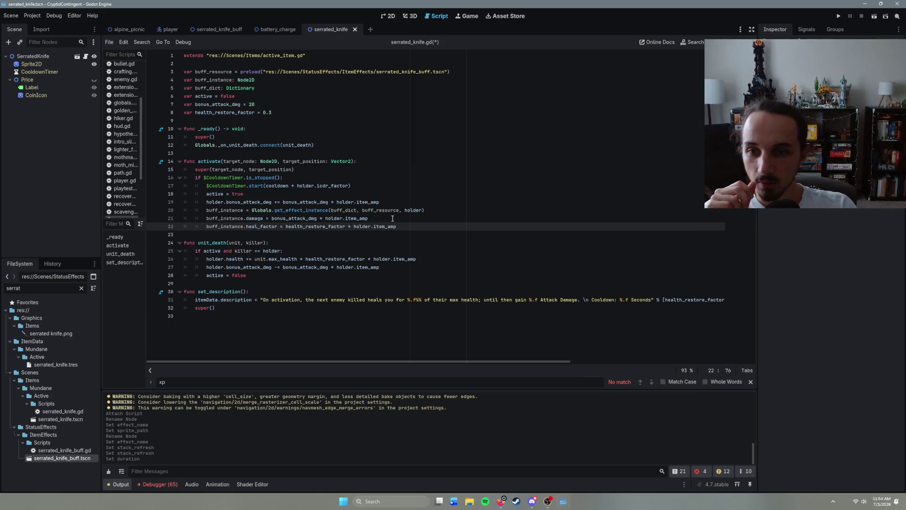
- Review the activate and unit_death code, then save serrated_knife.gd
click(312, 194)
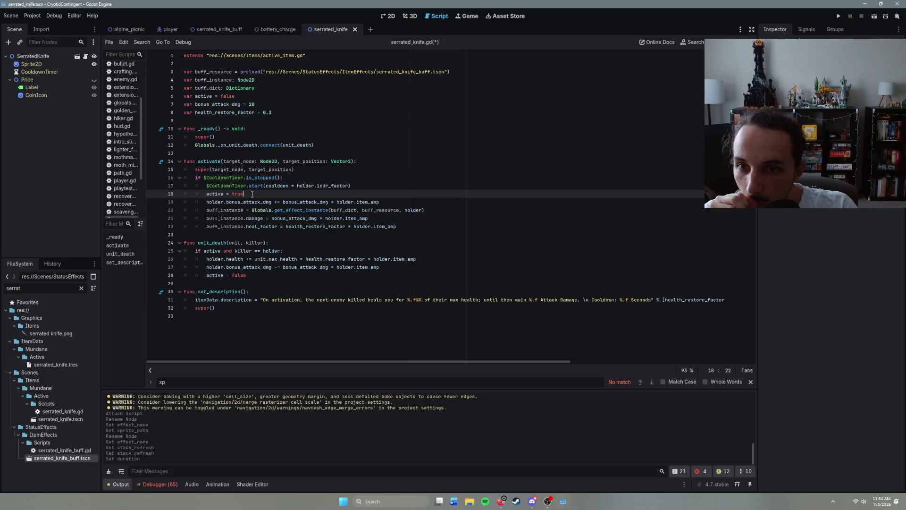
click(390, 202)
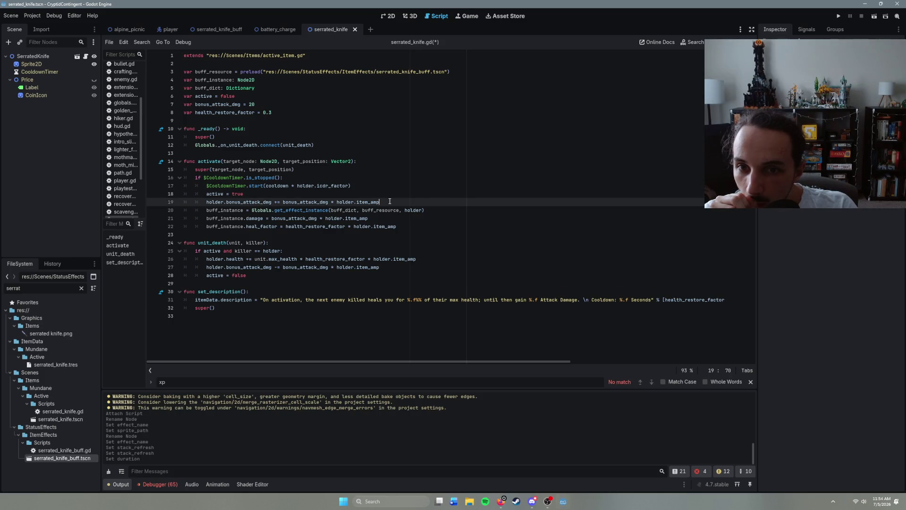
click(361, 267)
click(298, 259)
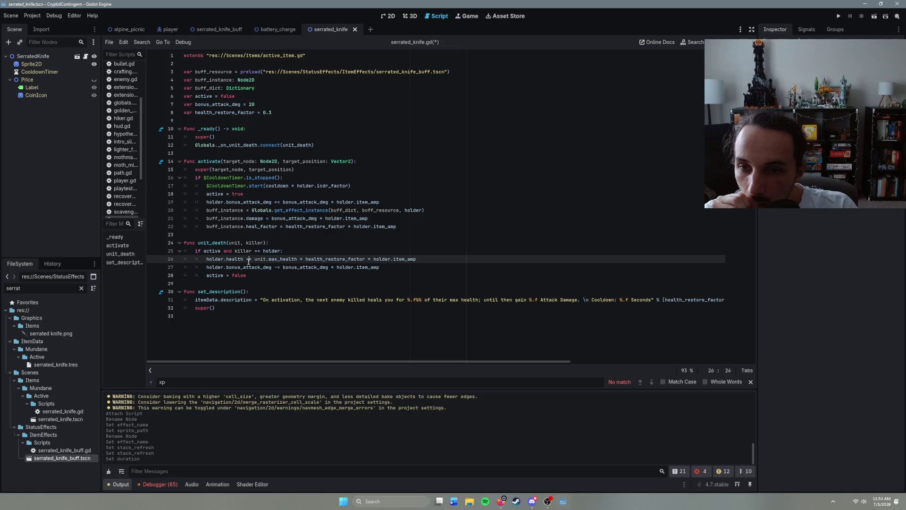
click(397, 268)
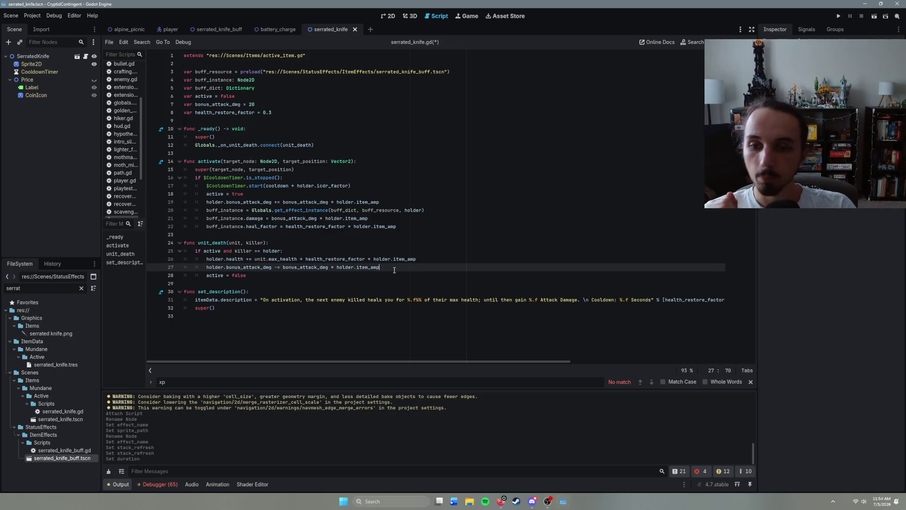
click(419, 225)
key(ctrl+s)
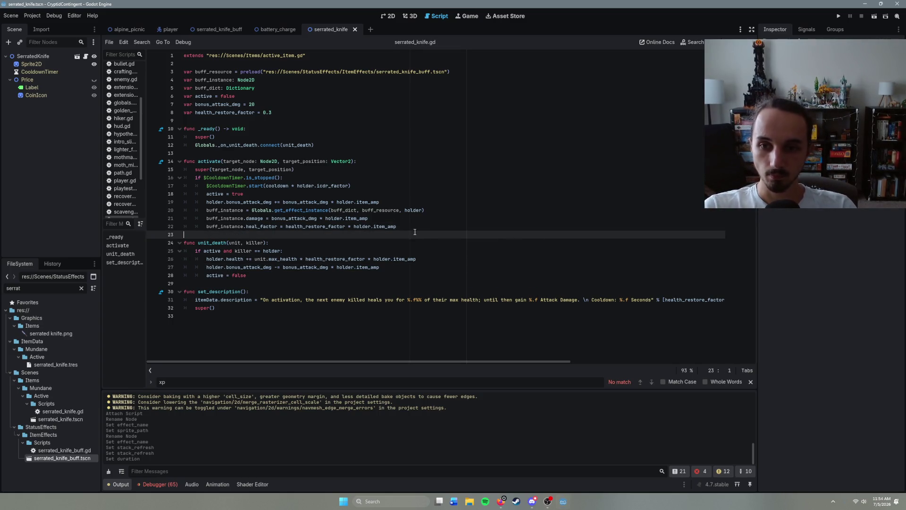
- Add a buff_instance.stack() call and bring up the serrated_knife_buff script
key(Return)
text(bvu)
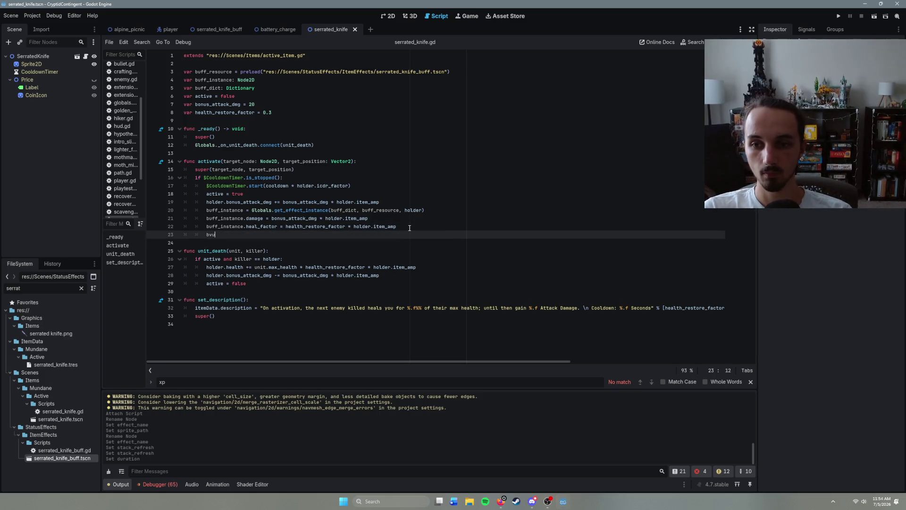
text(ff_instance.stack())
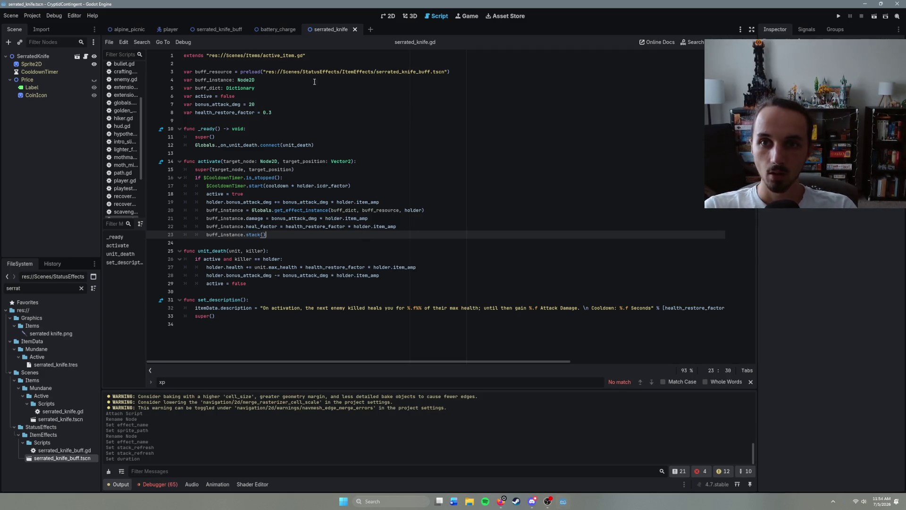
click(279, 28)
click(340, 31)
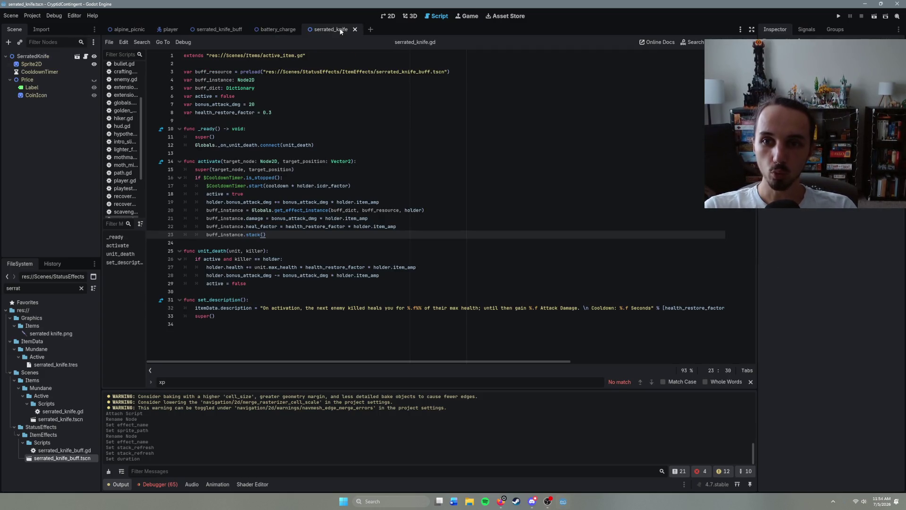
click(219, 30)
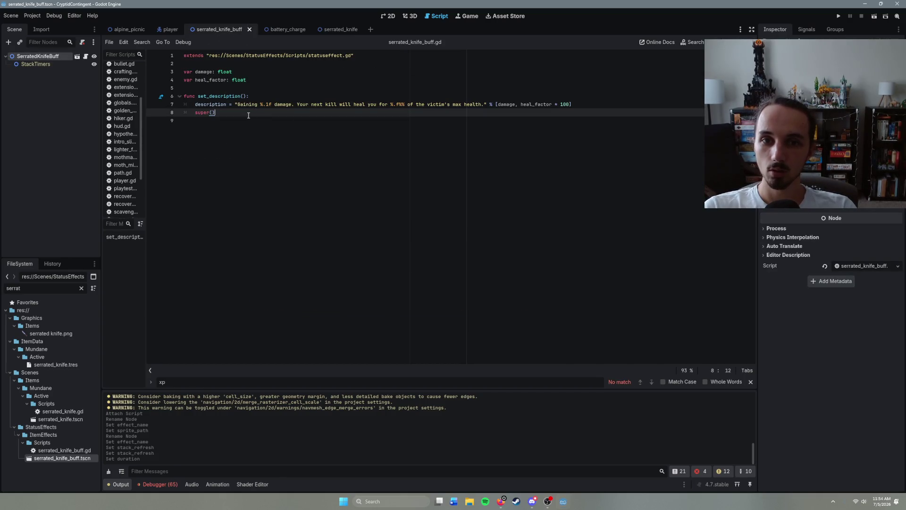
- Instance the serrated knife scene under the Items node in the alpine_picnic level
click(127, 29)
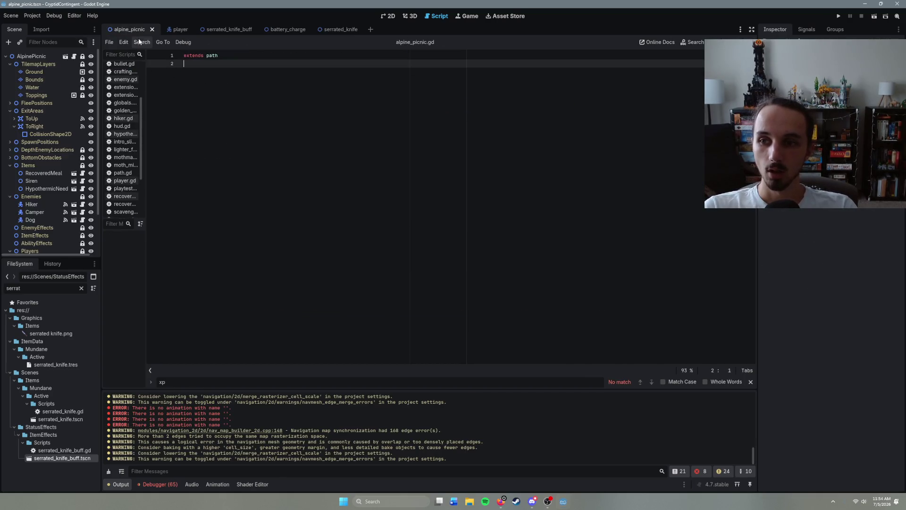
click(46, 166)
key(ctrl+shift+a)
text(serr)
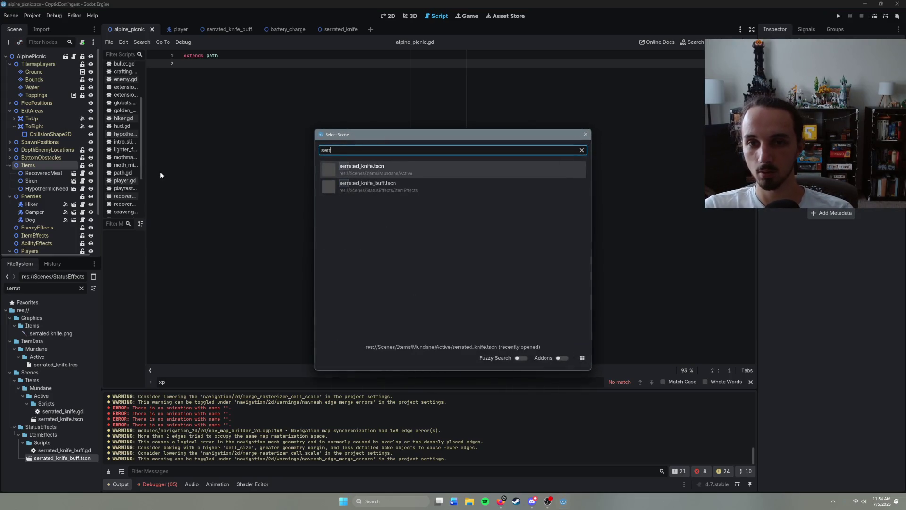
key(Return)
- Playtest picking up the Serrated Knife and check its buff, then stop the game
key(F6)
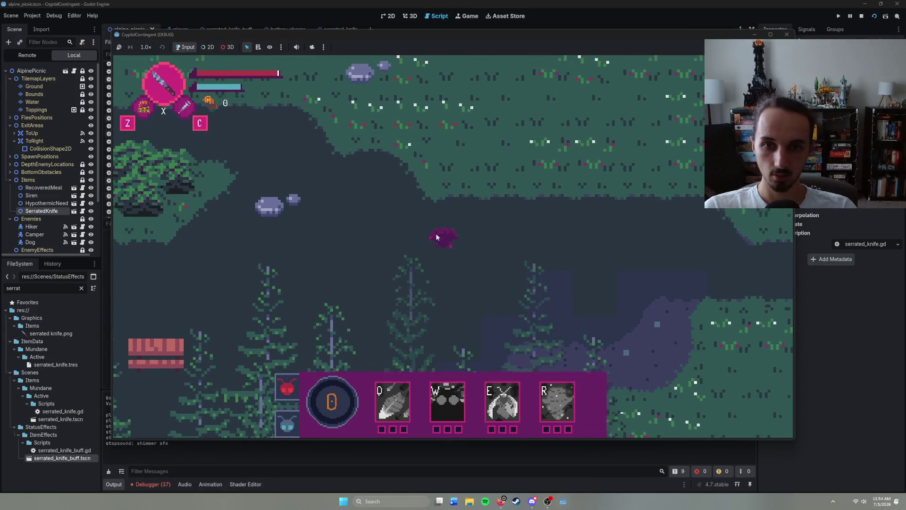
key(Tab)
mouse_move(143, 154)
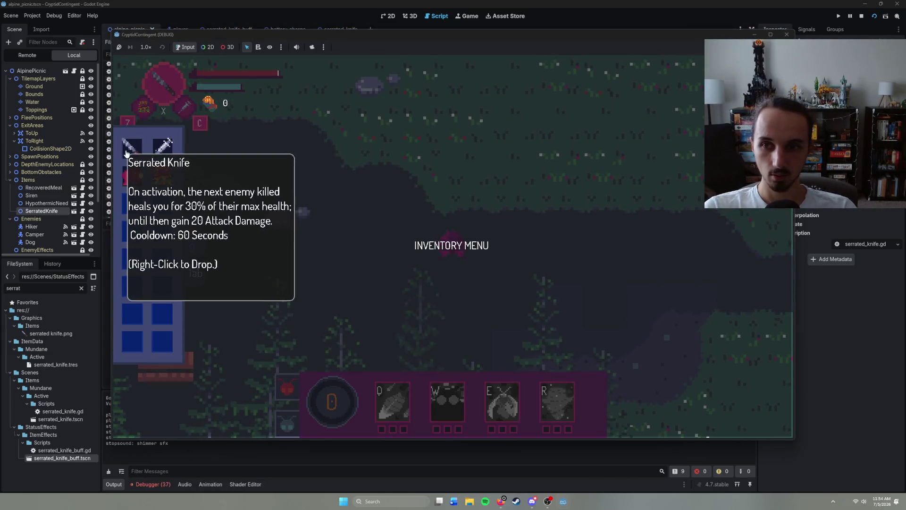
key(Tab)
right_click(203, 262)
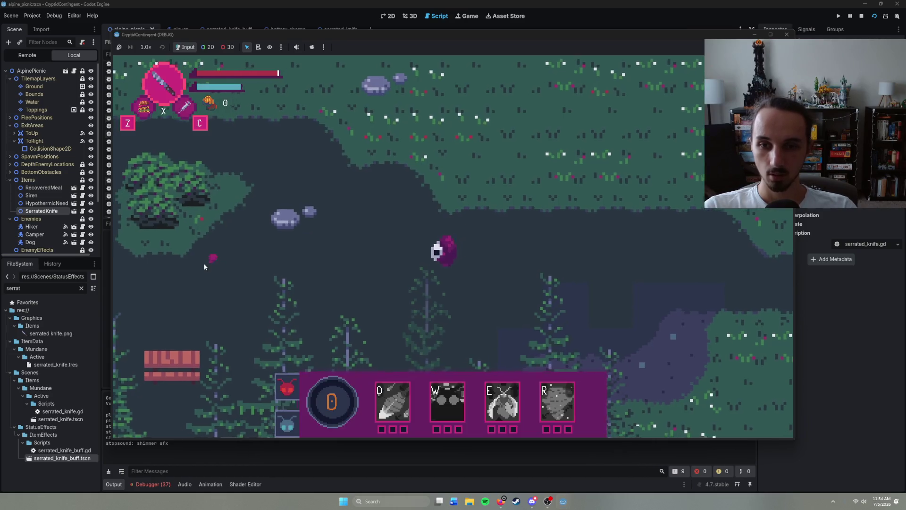
mouse_move(443, 362)
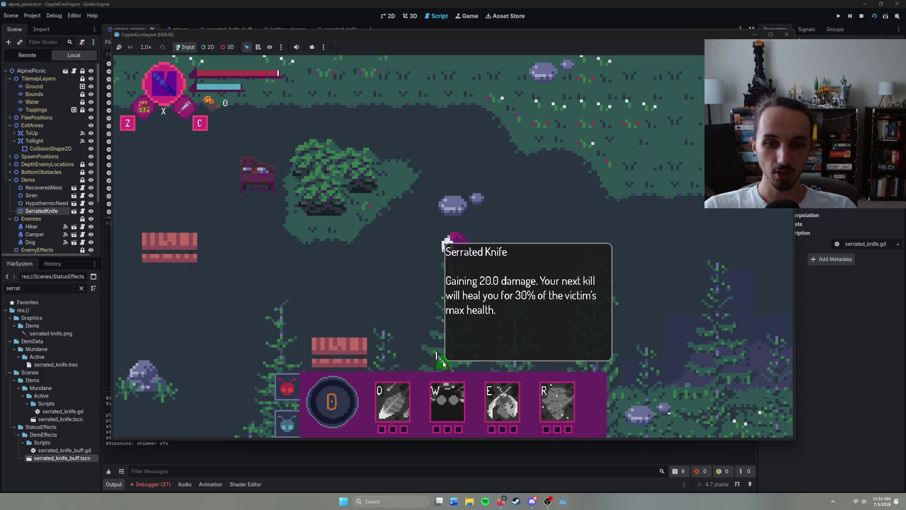
right_click(343, 248)
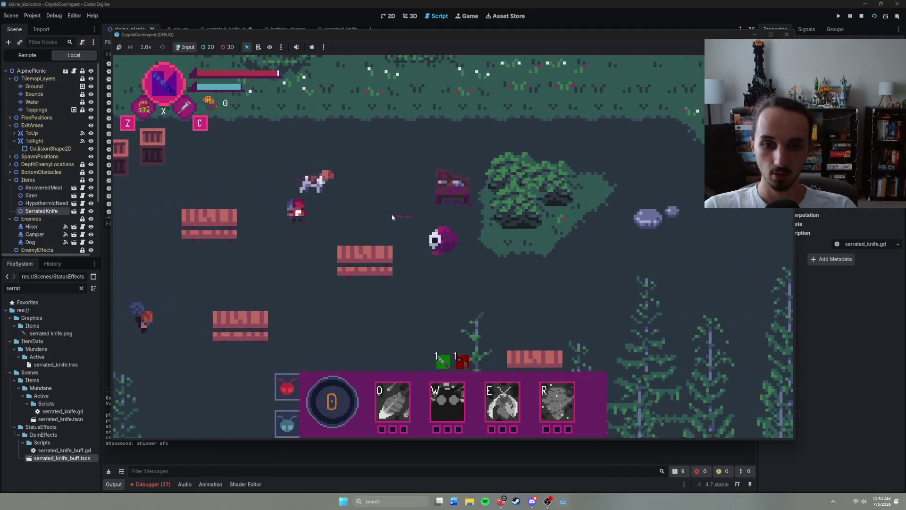
key(F8)
click(283, 30)
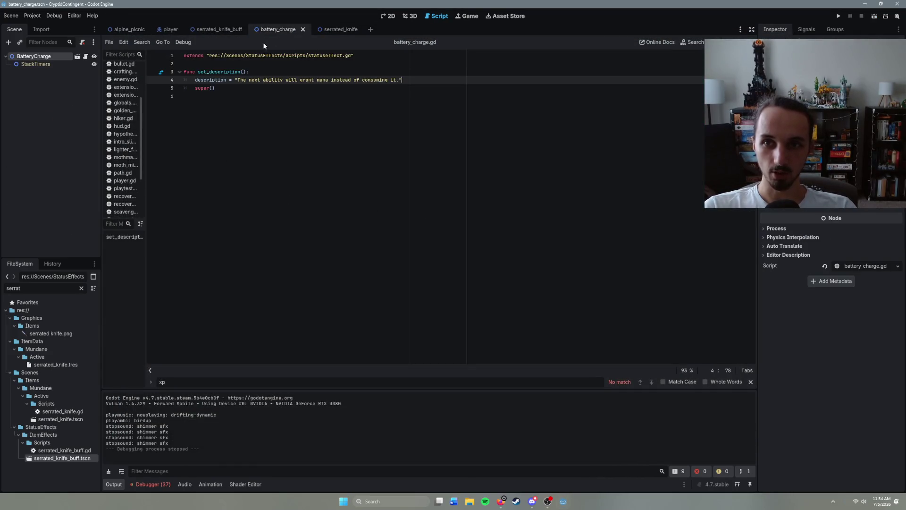
- Return to serrated_knife.gd at unit_death's active = false line, then bring up Quick Open Scene
click(210, 31)
click(341, 30)
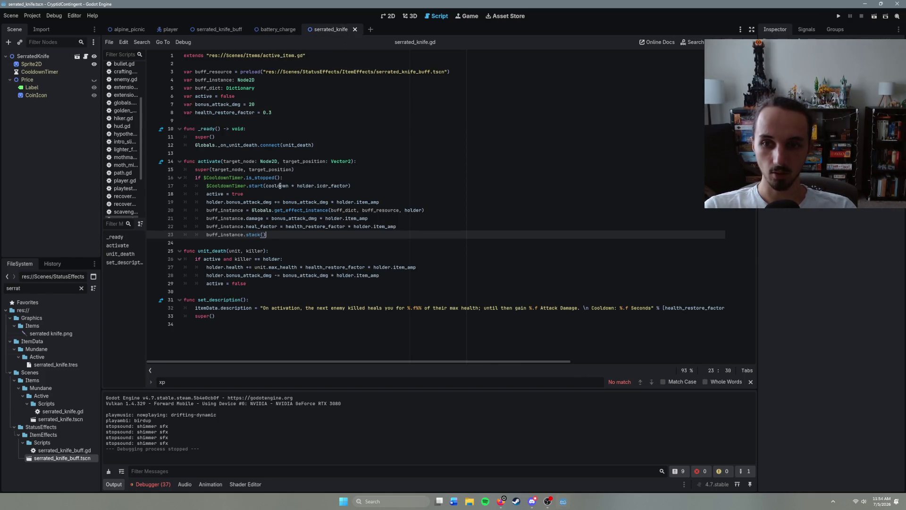
click(258, 285)
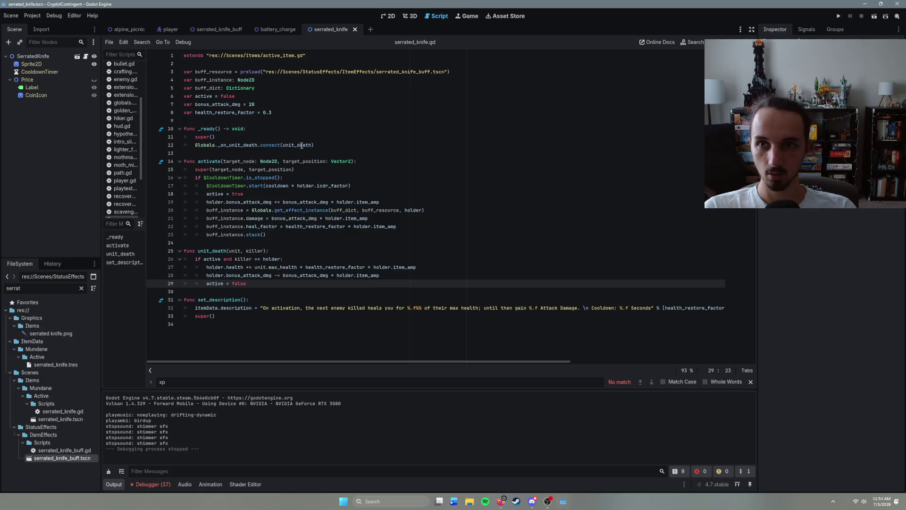
key(ctrl+shift+o)
- Open spare_battery.tscn and review its stack() call and cooldown timer code
text(s)
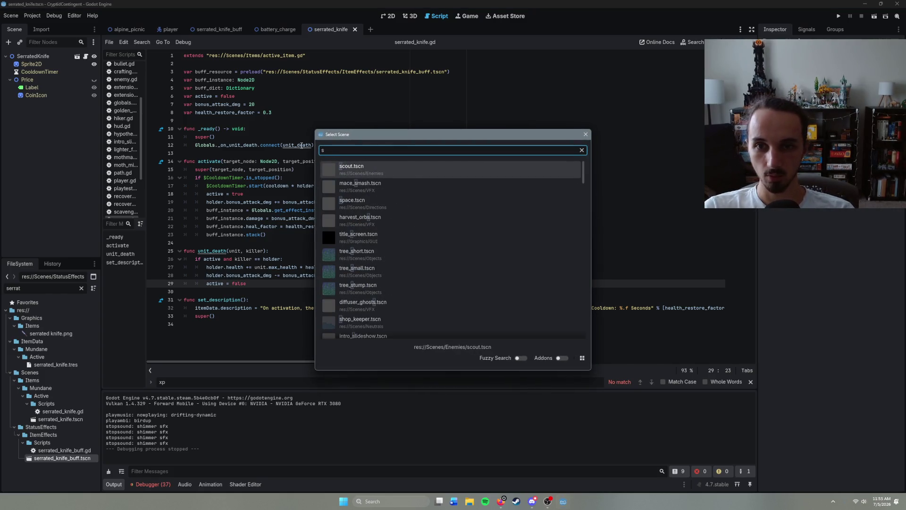
text(pare)
key(Return)
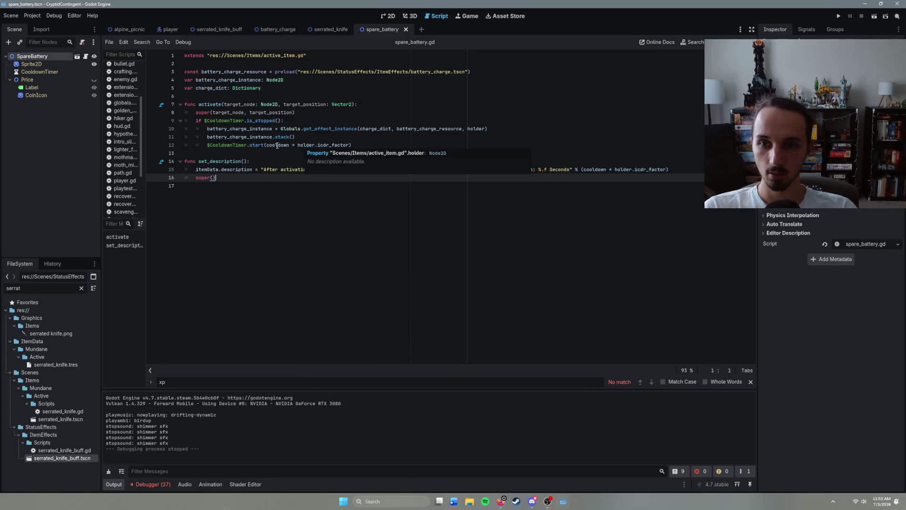
click(269, 156)
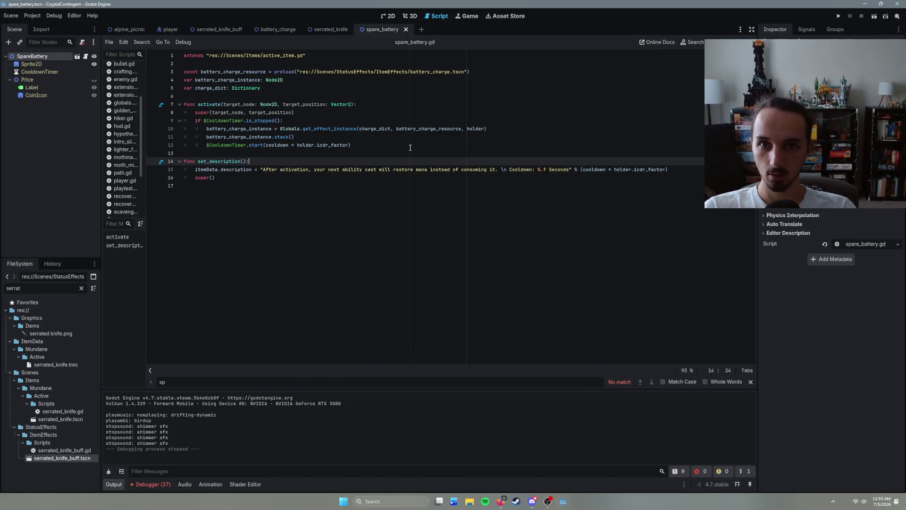
click(321, 136)
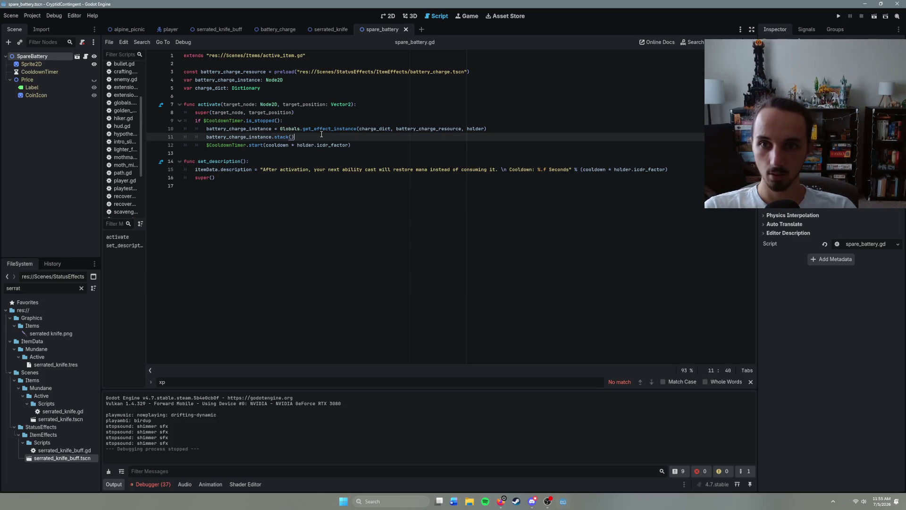
click(352, 145)
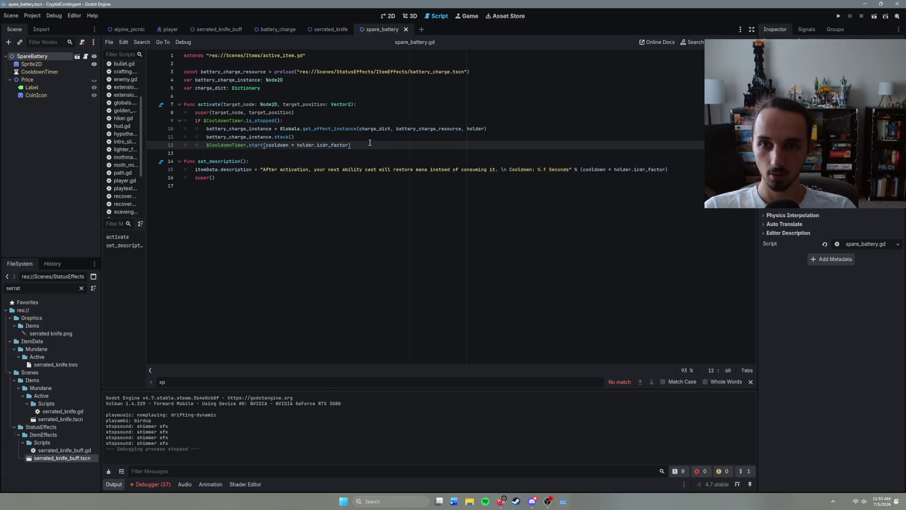
click(344, 136)
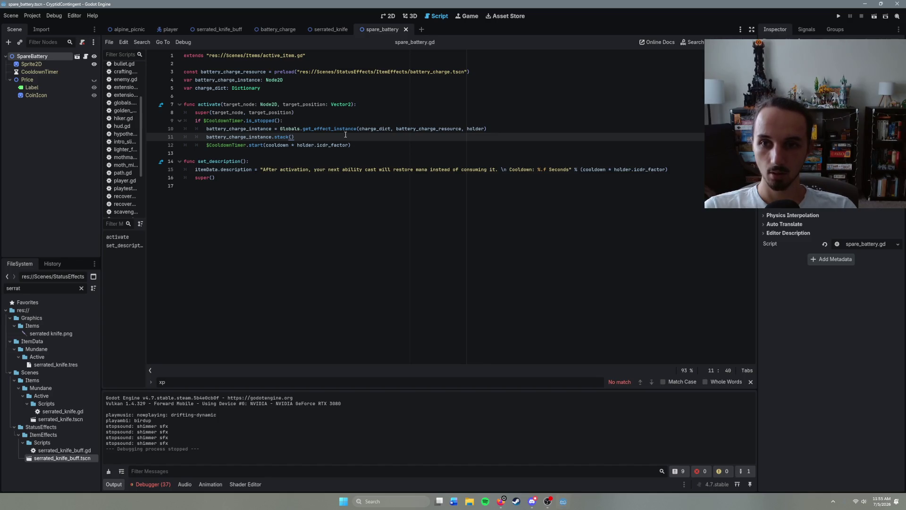
- Open globals.gd from the script list
key(ctrl+shift+o)
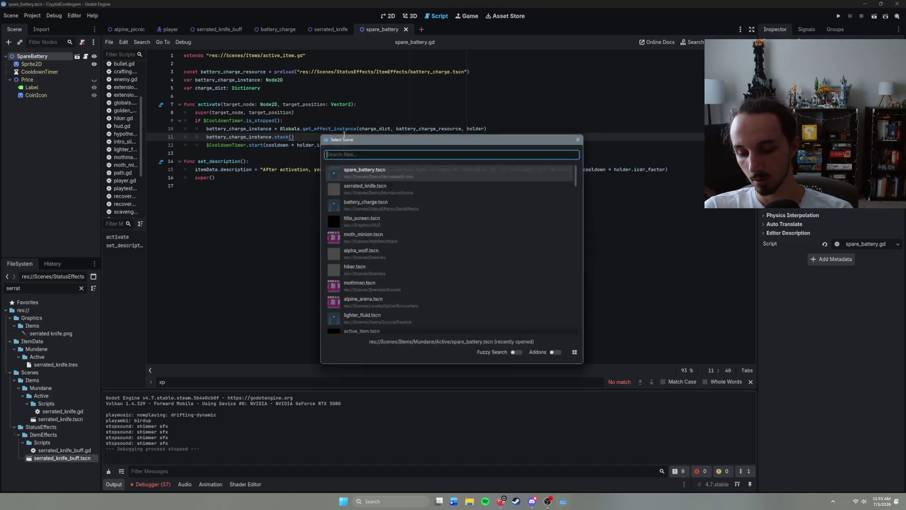
key(Escape)
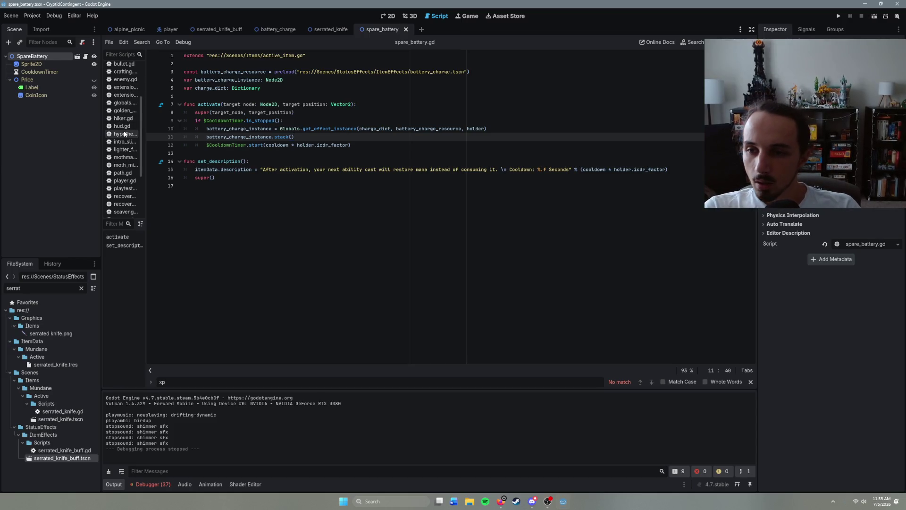
scroll(125, 138, up, 3)
click(127, 141)
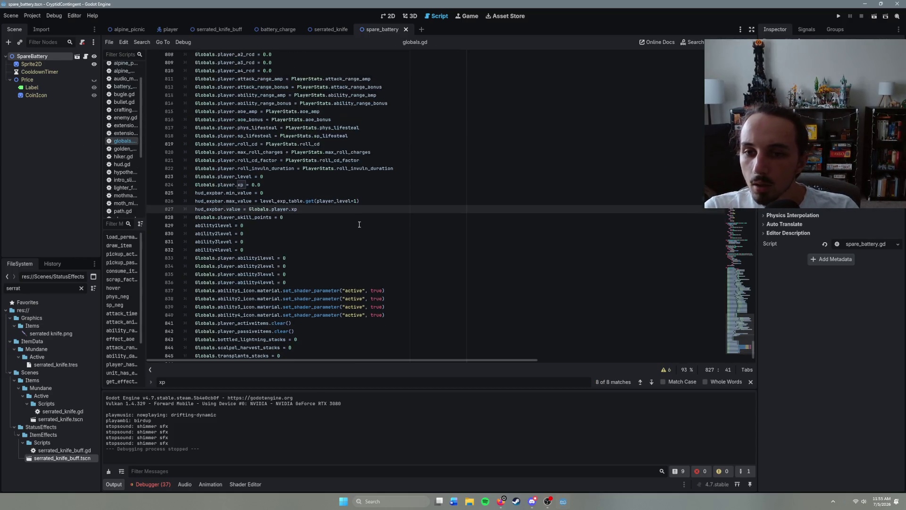
- Find ability_cast in globals.gd and review its Battery Charge mana cost code
key(ctrl+f)
text(ability_cast)
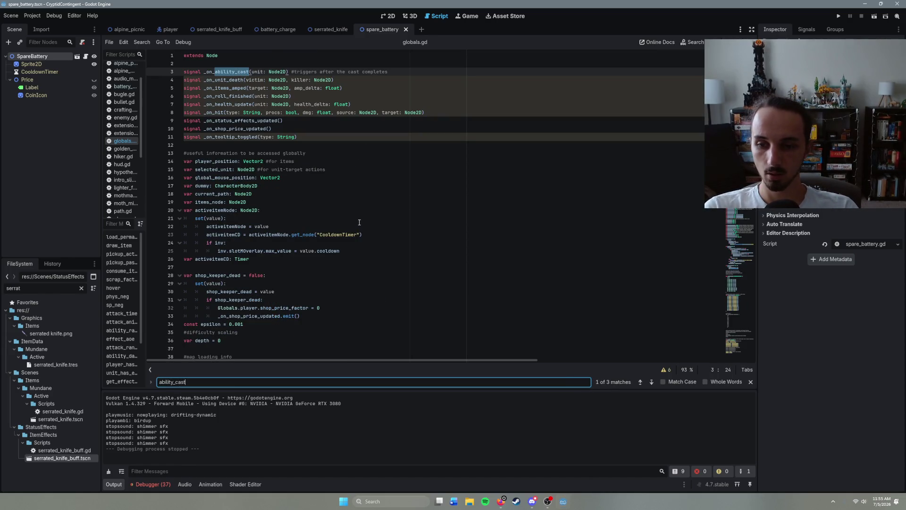
click(651, 382)
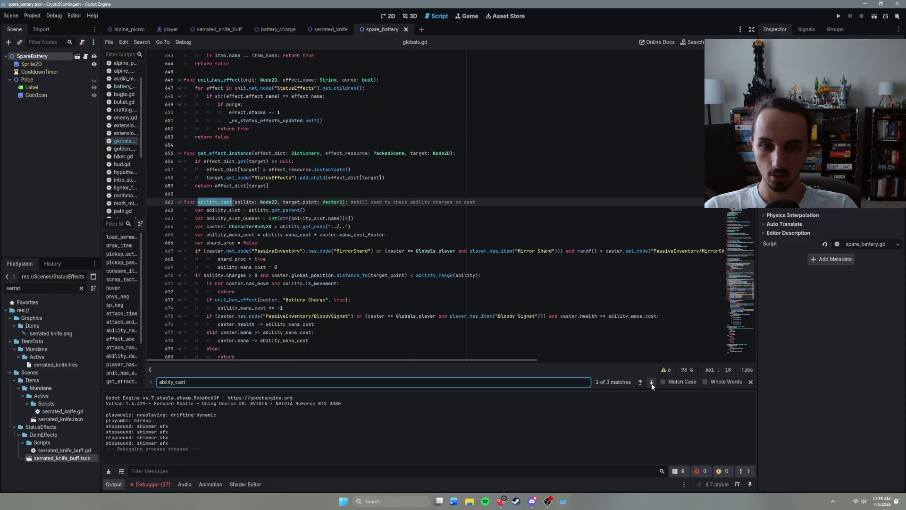
click(351, 251)
scroll(338, 294, down, 2)
scroll(338, 293, down, 2)
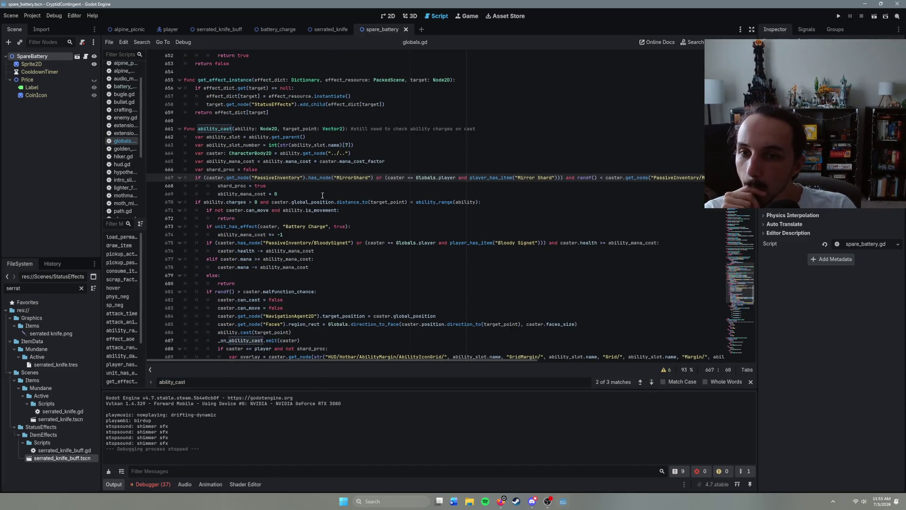
click(301, 233)
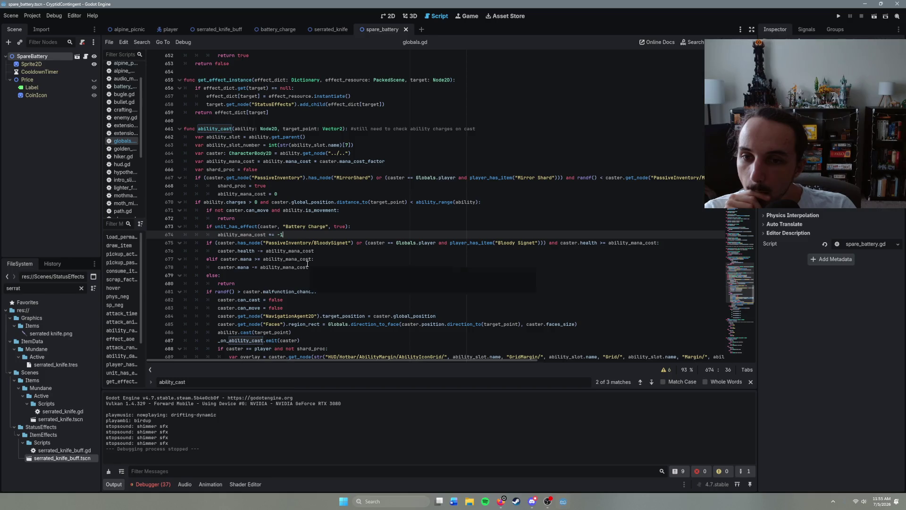
mouse_move(307, 264)
scroll(332, 300, down, 5)
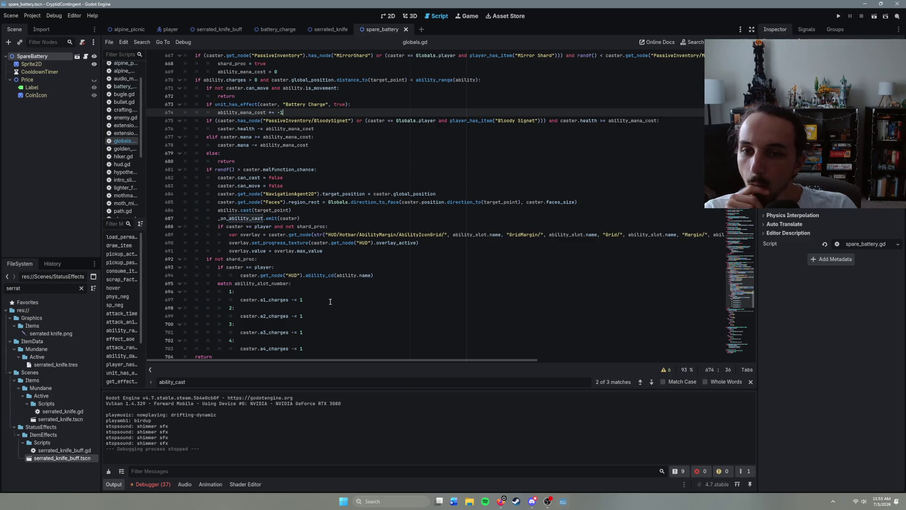
scroll(325, 301, down, 4)
scroll(325, 303, up, 7)
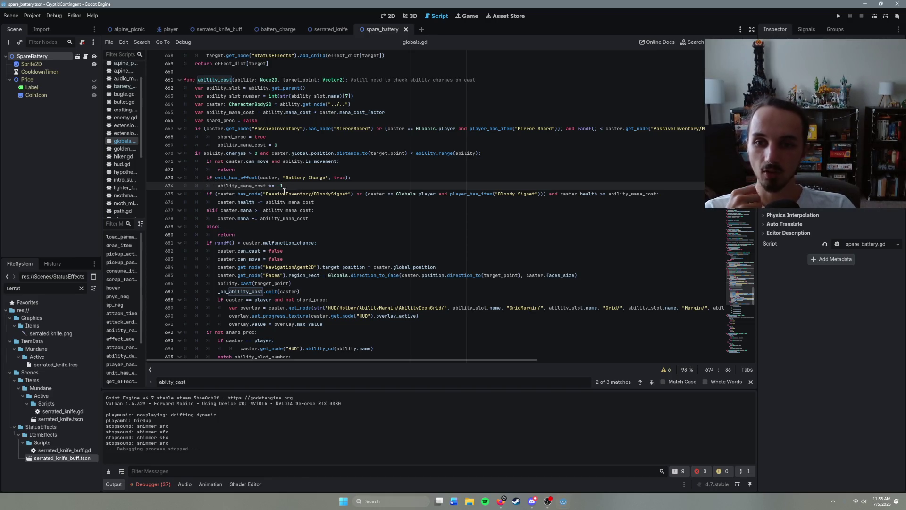
- Inspect the unit_has_effect signature, then add a new line after active = false in serrated_knife.gd
ctrl+click(231, 178)
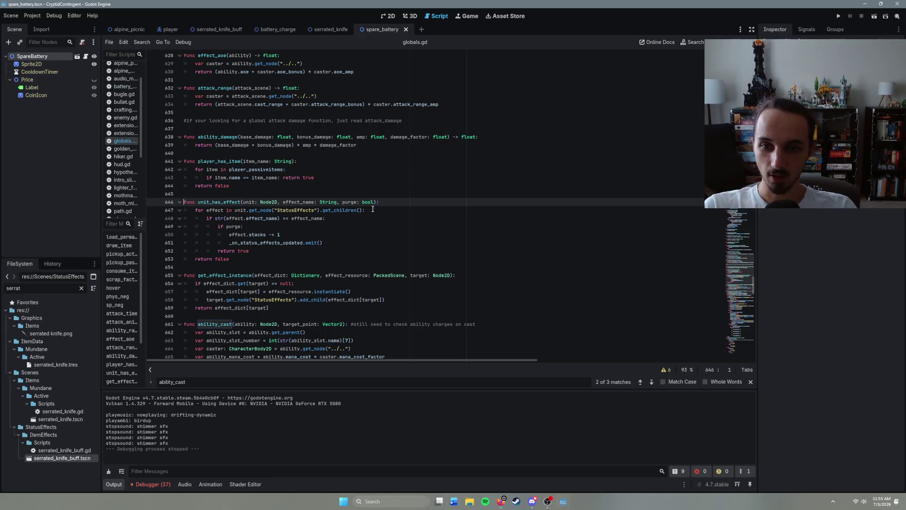
click(395, 205)
key(Down)
key(Down)
key(Down)
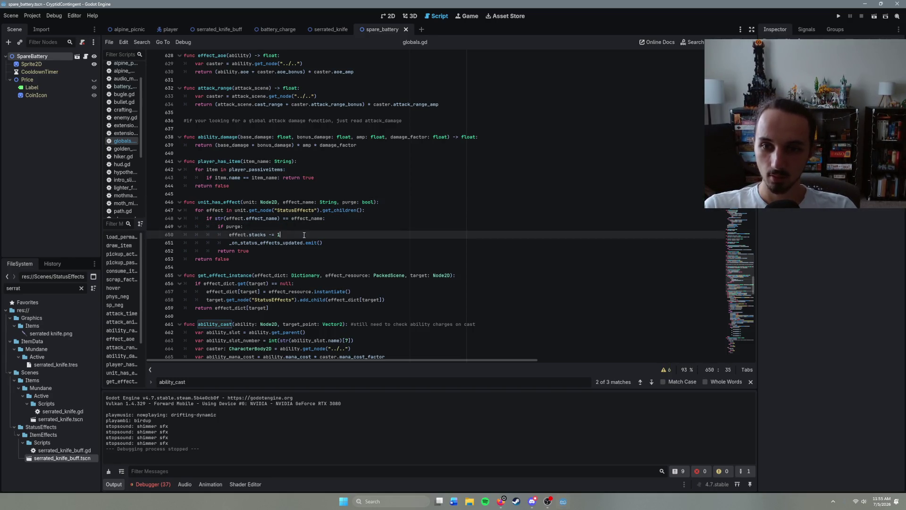
key(Up)
key(Up)
key(Up)
shift+click(294, 201)
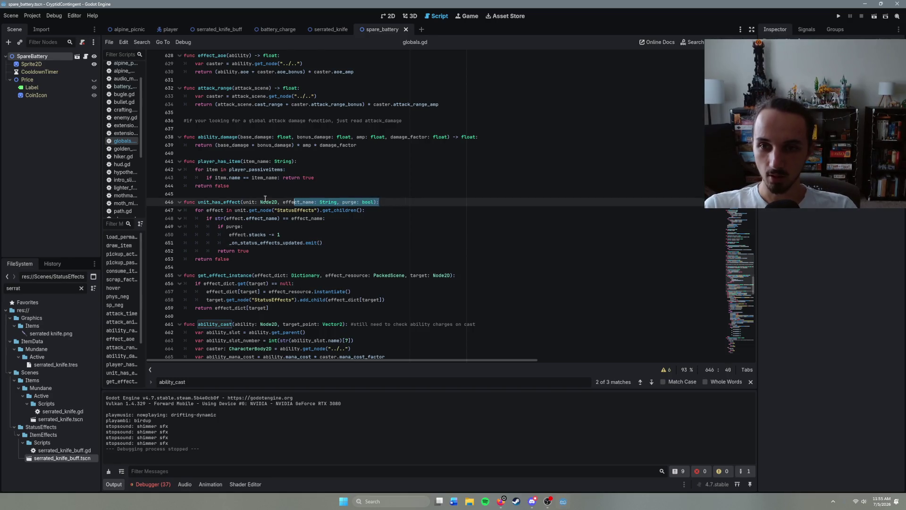
click(199, 202)
click(331, 30)
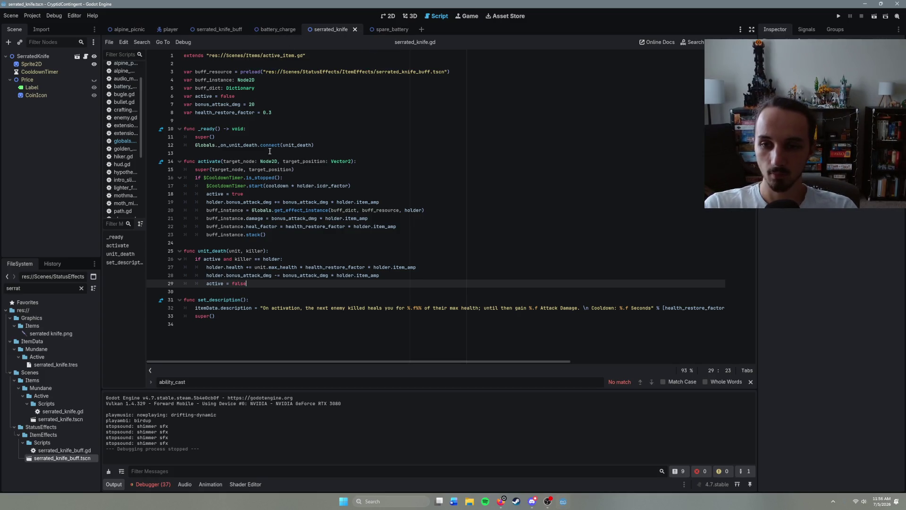
key(Return)
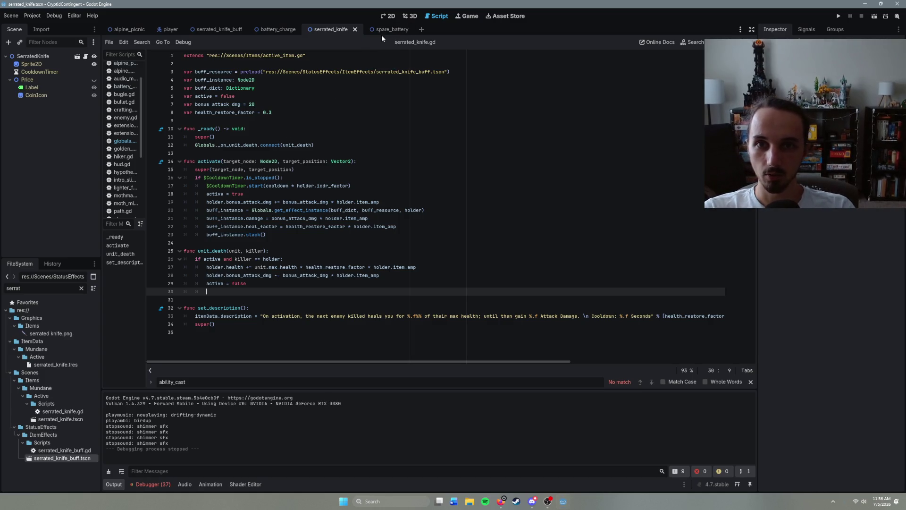
- In serrated_knife.gd line 30, begin the Globals.unit_has_effect(holder, "SerratedKnifeBuff" call
click(382, 28)
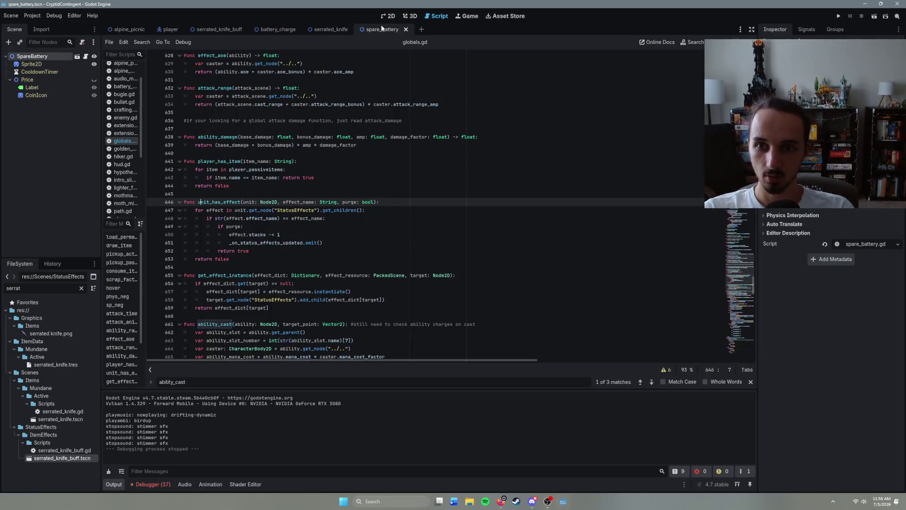
click(321, 29)
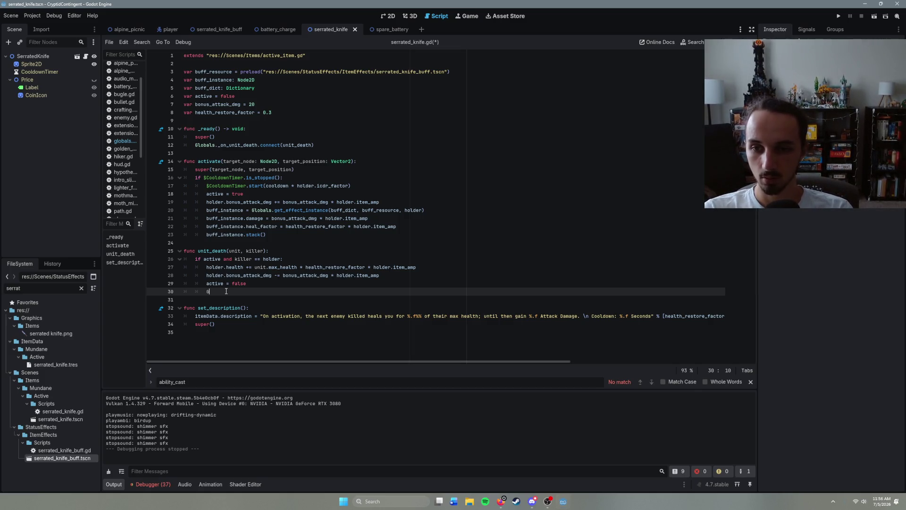
text(lobals.unit)
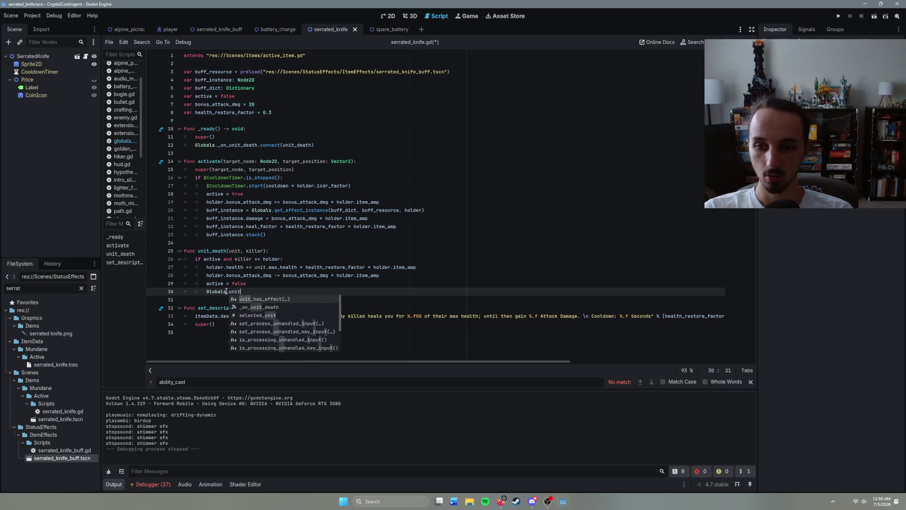
key(Return)
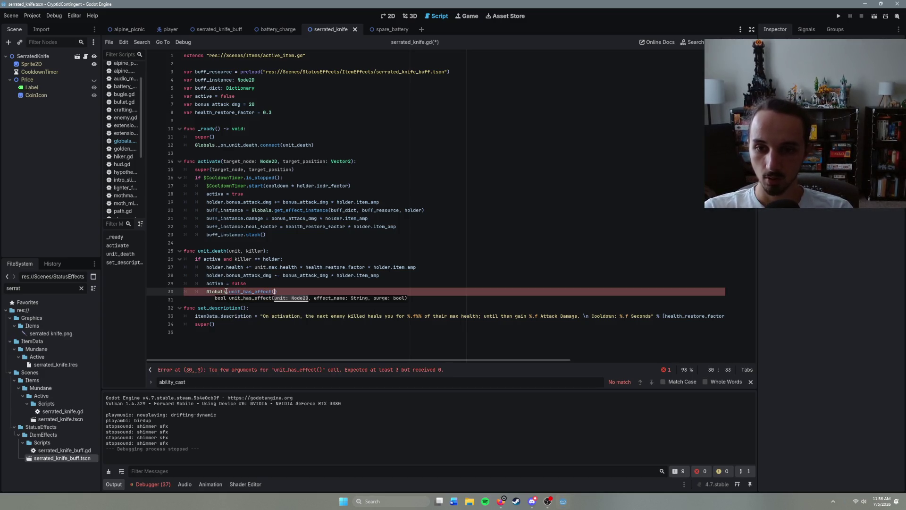
text(holder)
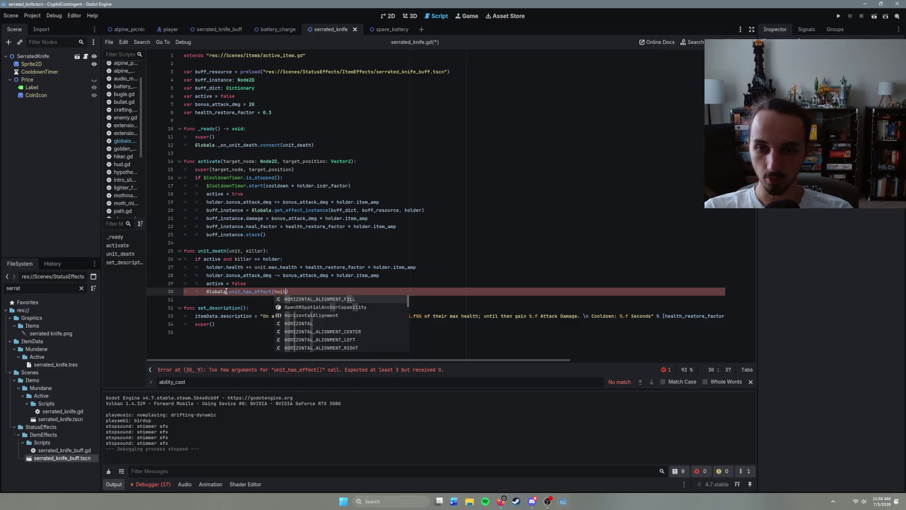
text(, )
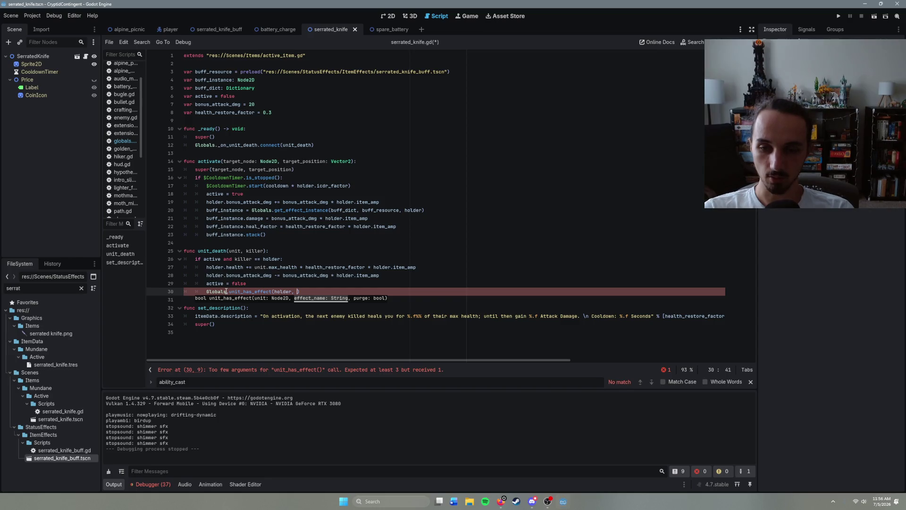
text(")
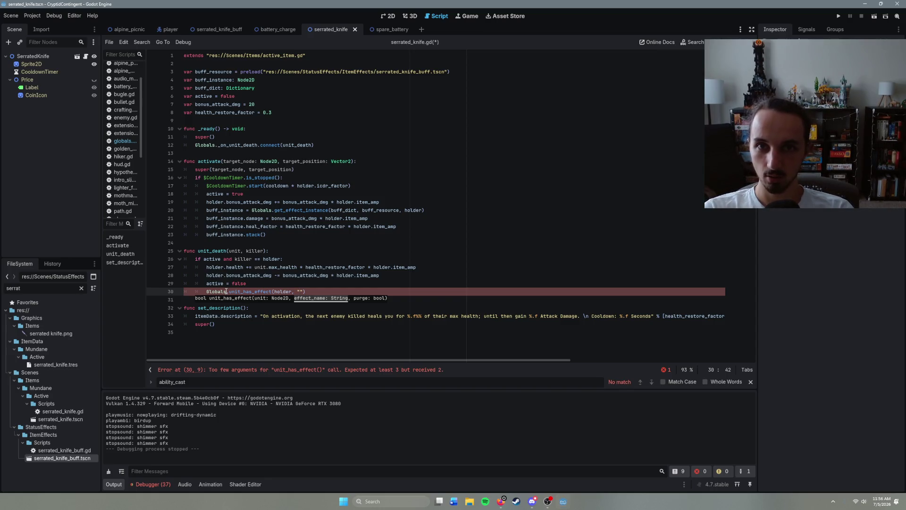
text(Ser)
text(dKnifeB)
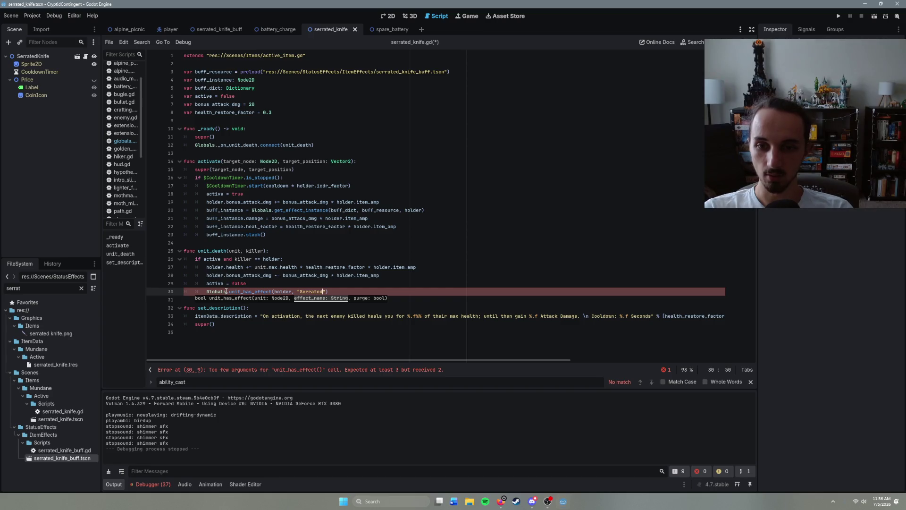
text(uff, tur)
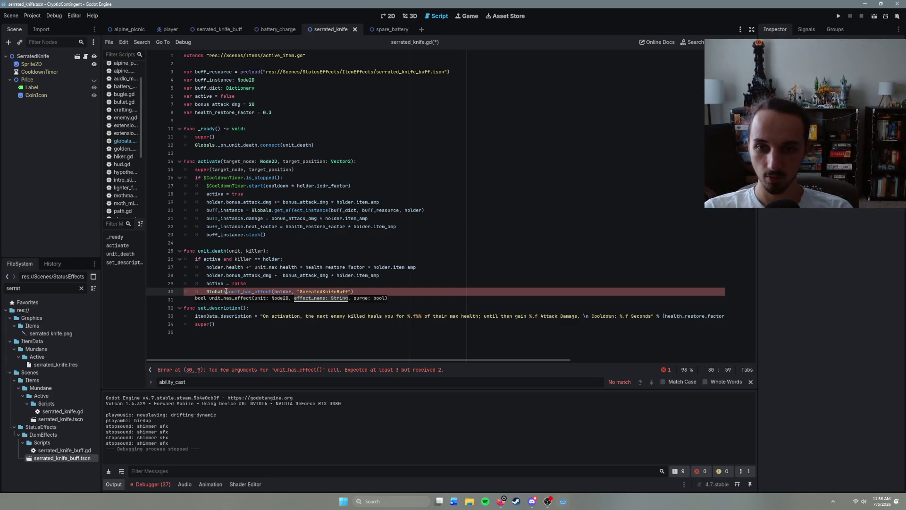
- Fix the trailing argument to true, close the call, save, and bring up the alpine_picnic scene
key(BackSpace)
key(BackSpace)
key(BackSpace)
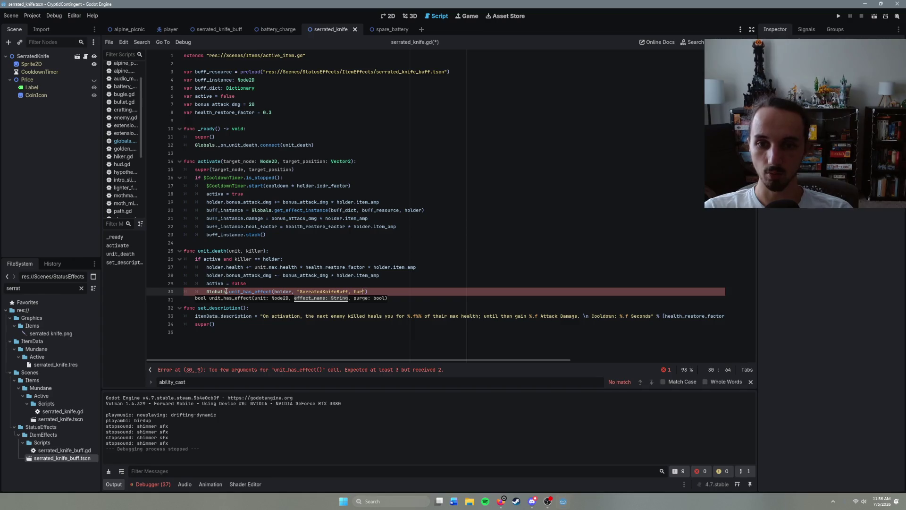
text(, true)
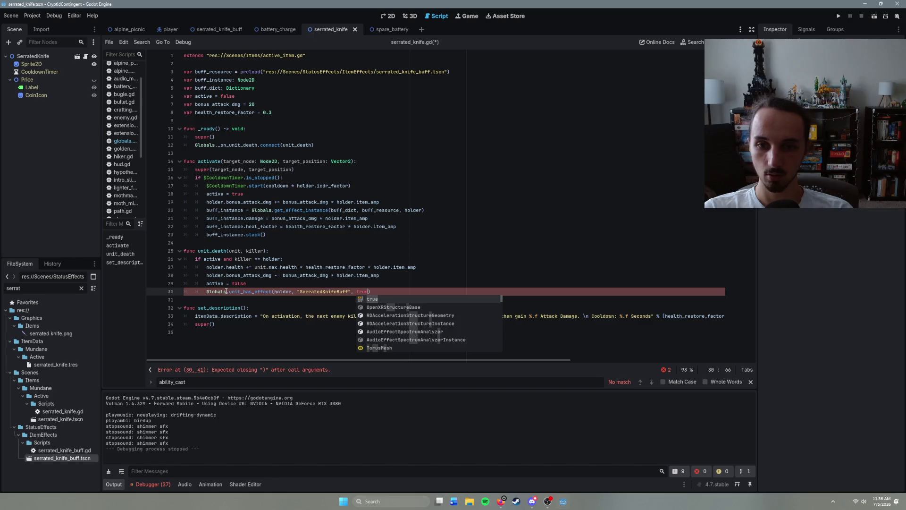
key(Return)
text())
key(ctrl+s)
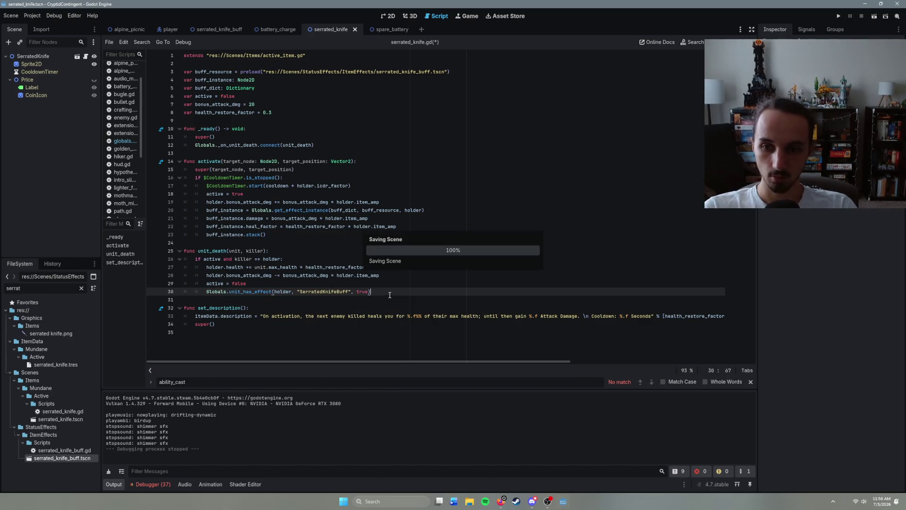
click(142, 34)
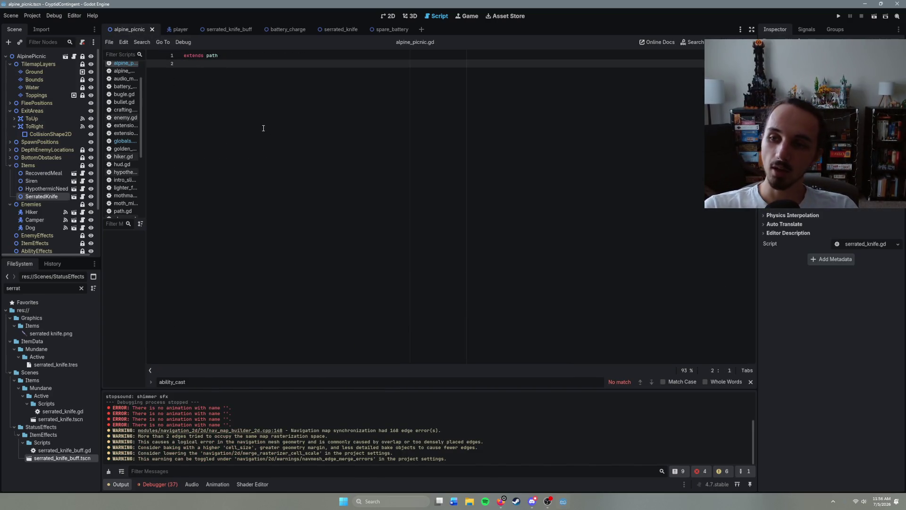
key(F6)
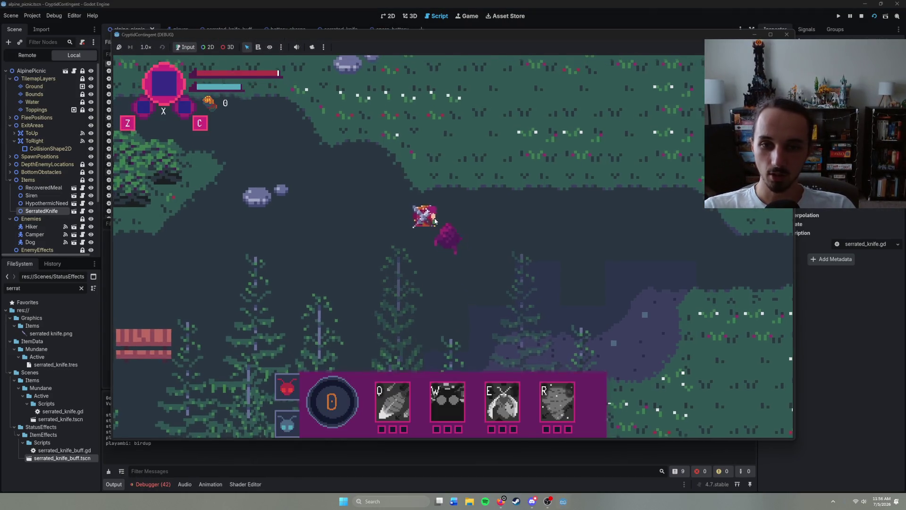
key(i)
key(i)
right_click(279, 268)
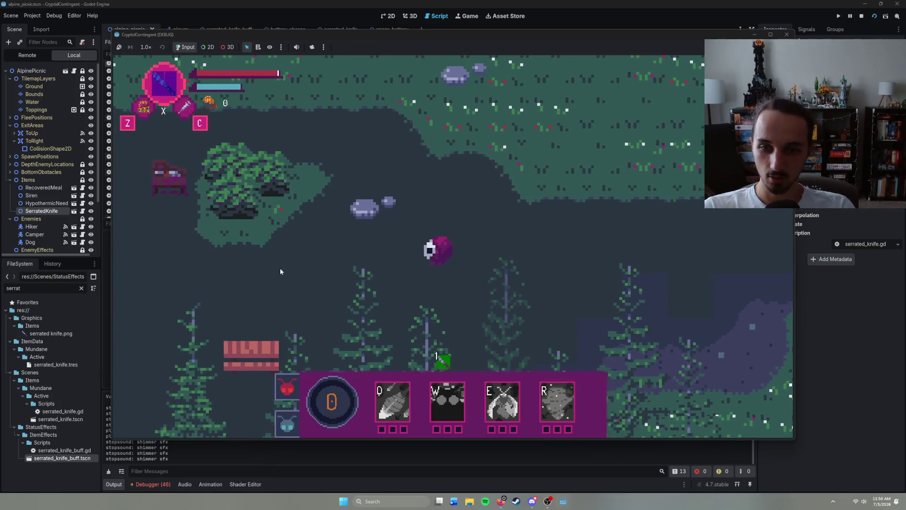
key(c)
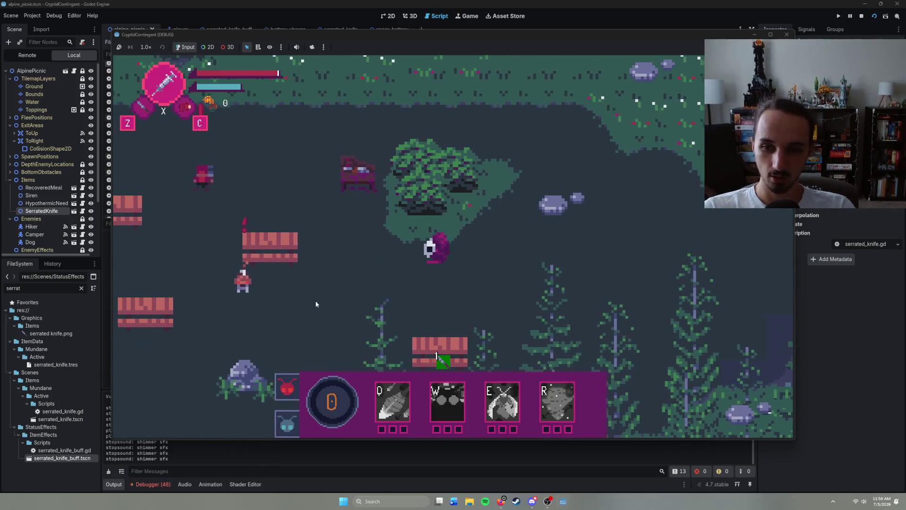
right_click(381, 290)
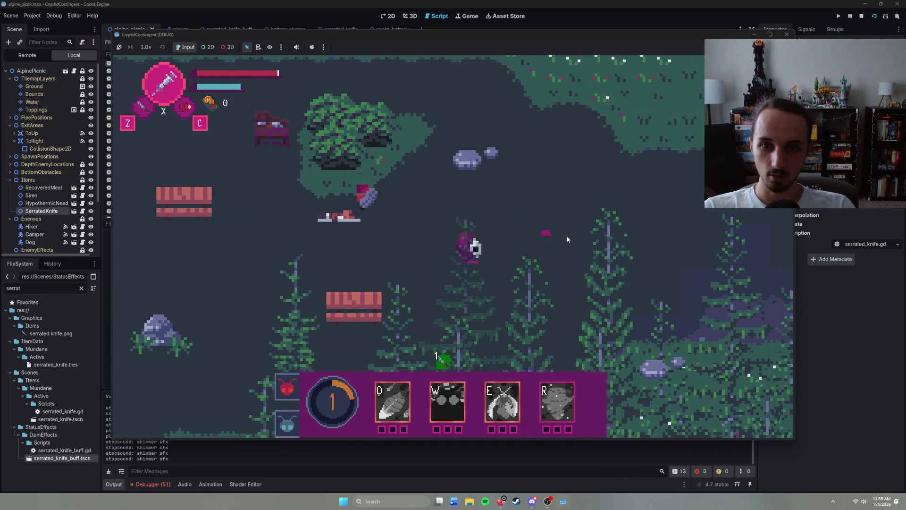
mouse_move(443, 363)
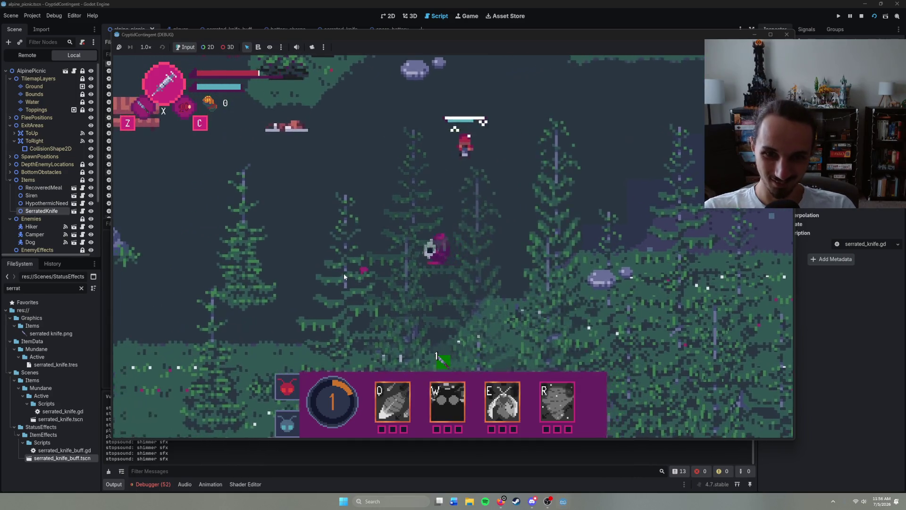
key(F8)
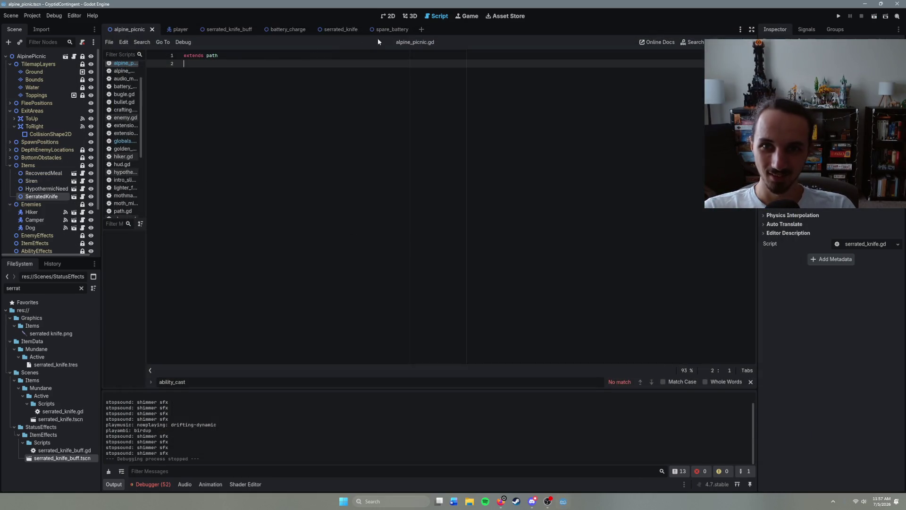
- Return to serrated_knife.gd and review the unit_has_effect call on line 30
click(396, 29)
click(340, 30)
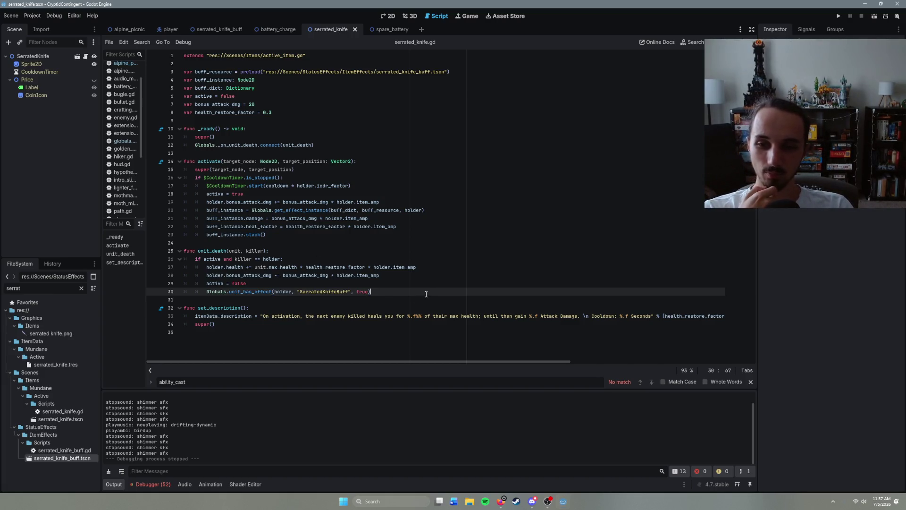
drag(377, 292, 200, 290)
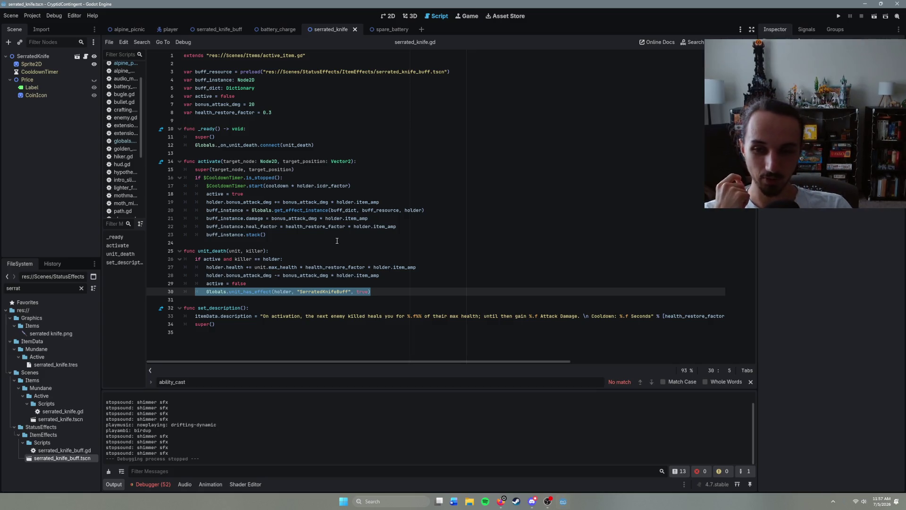
click(383, 291)
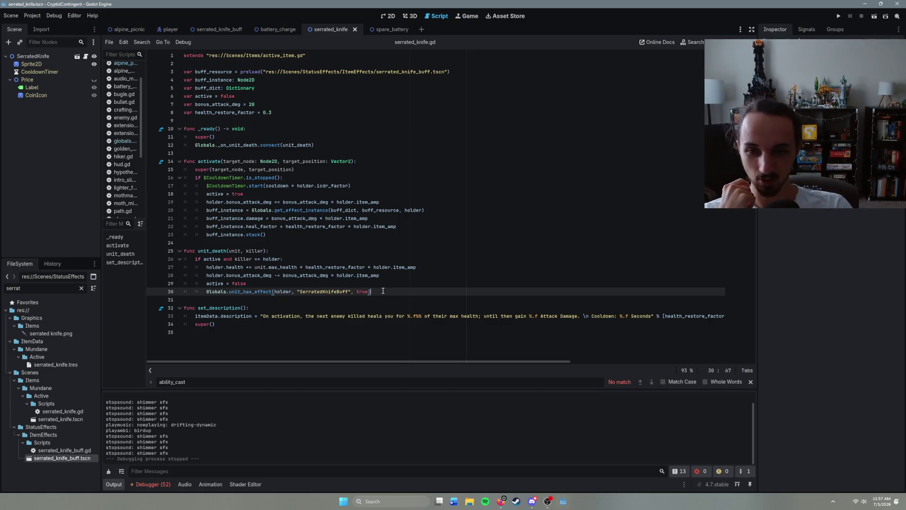
triple_click(359, 292)
click(380, 291)
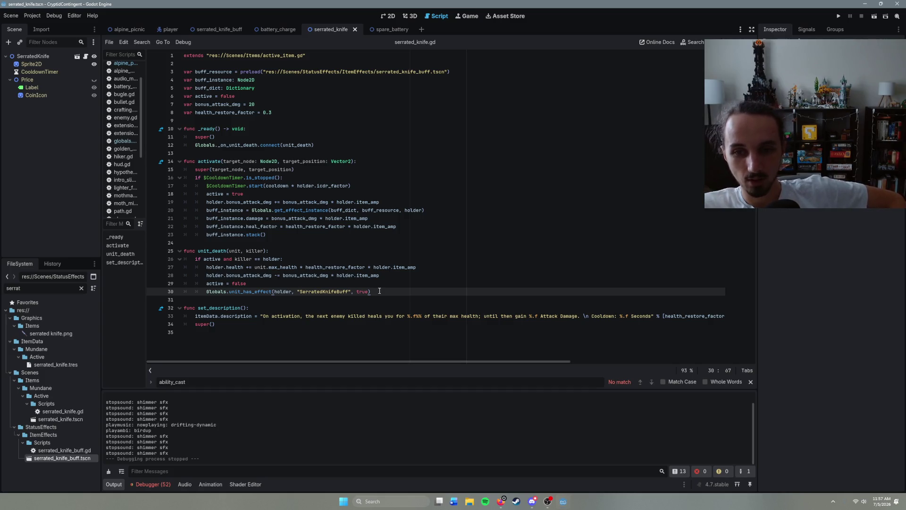
- Compare the buff node's exact name in serrated_knife_buff with "SerratedKnifeBuff" on line 30
click(229, 29)
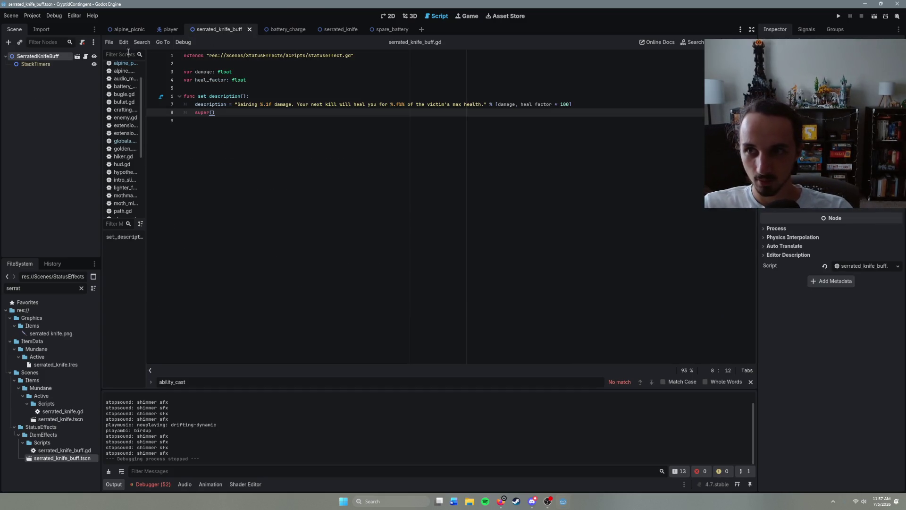
double_click(52, 57)
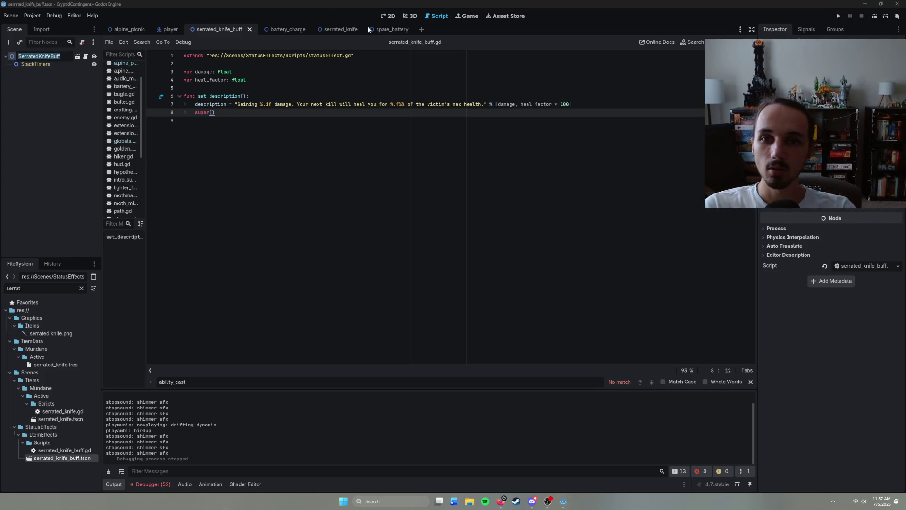
click(345, 30)
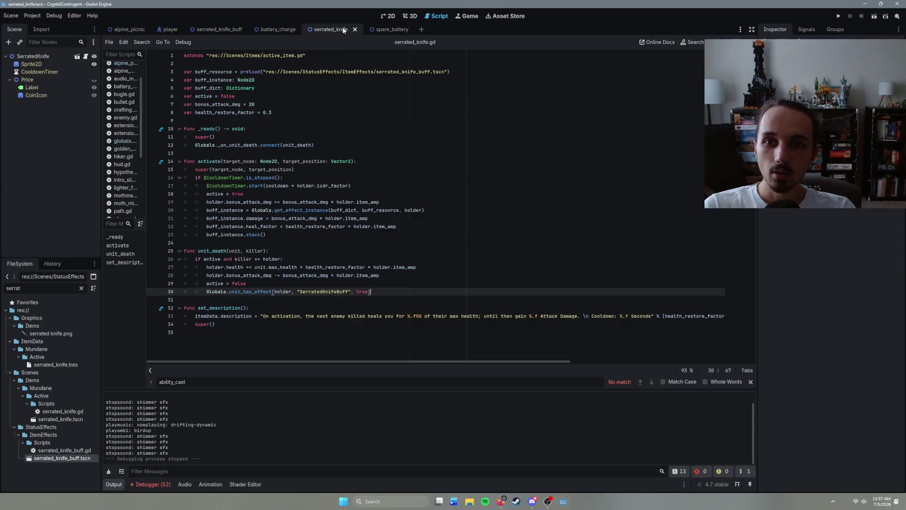
double_click(347, 293)
click(349, 293)
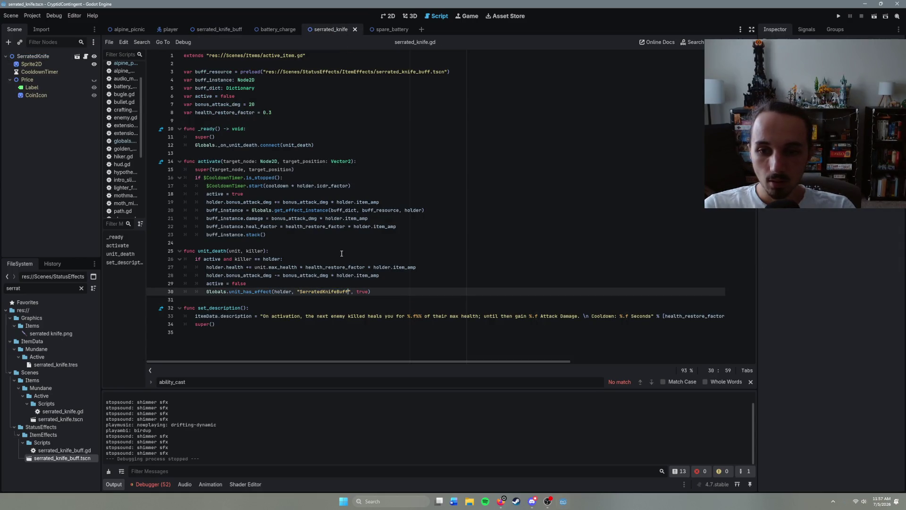
click(381, 289)
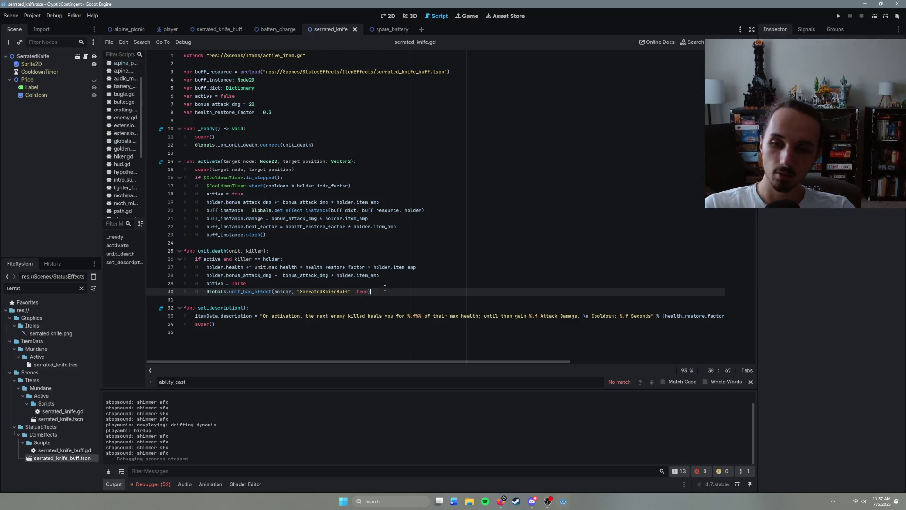
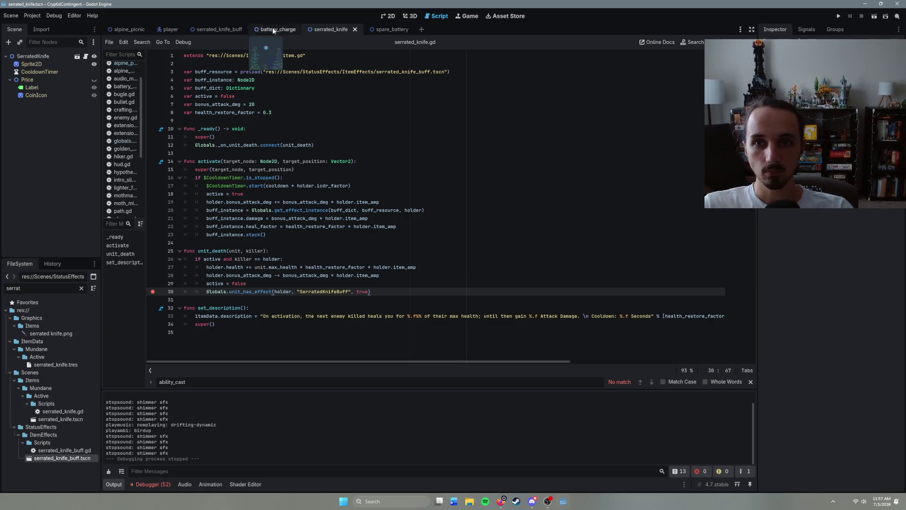
- Review unit_has_effect in globals.gd and the spare_battery and serrated_knife_buff scripts
click(118, 141)
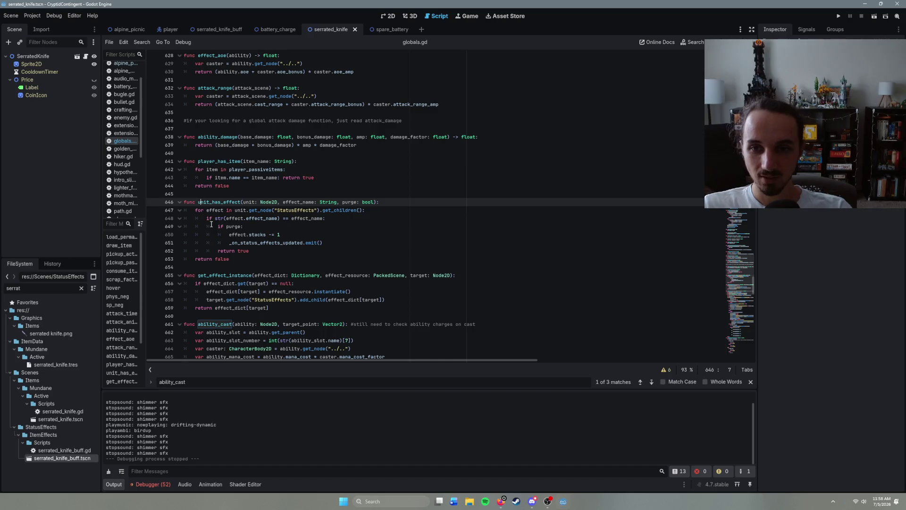
click(387, 30)
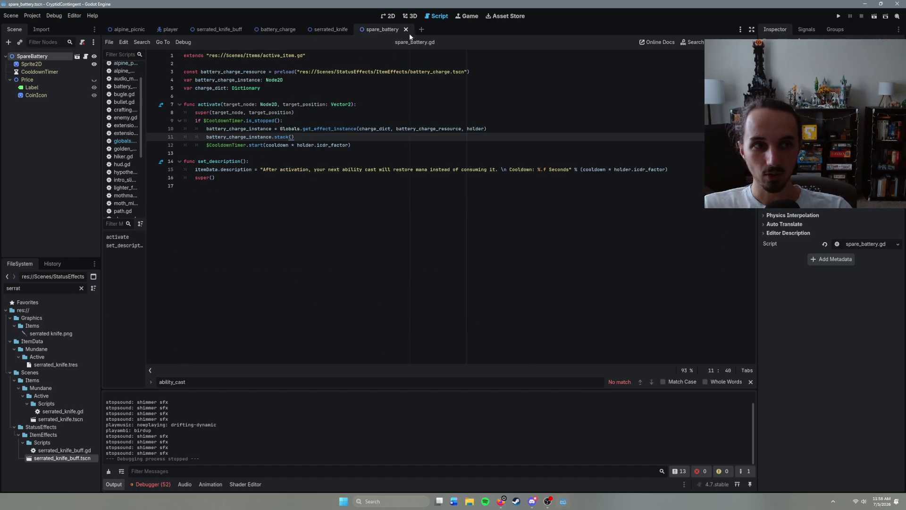
click(331, 30)
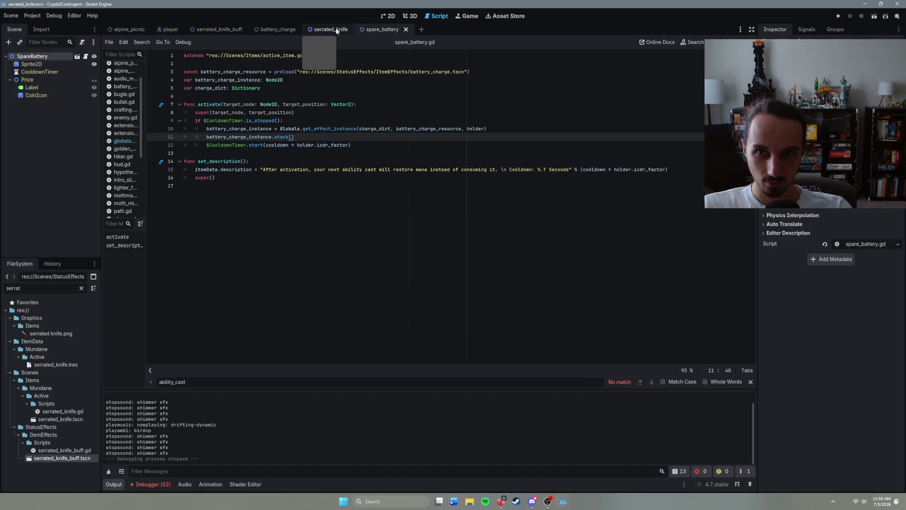
click(38, 65)
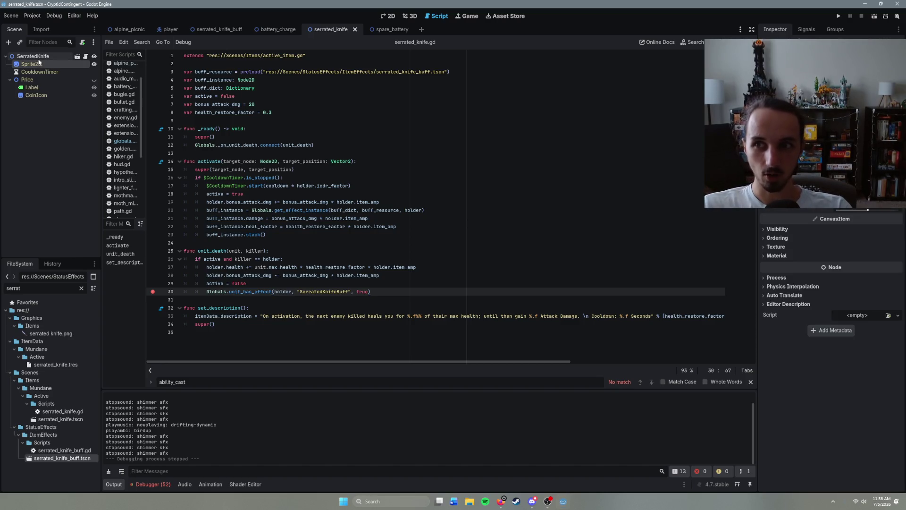
click(33, 57)
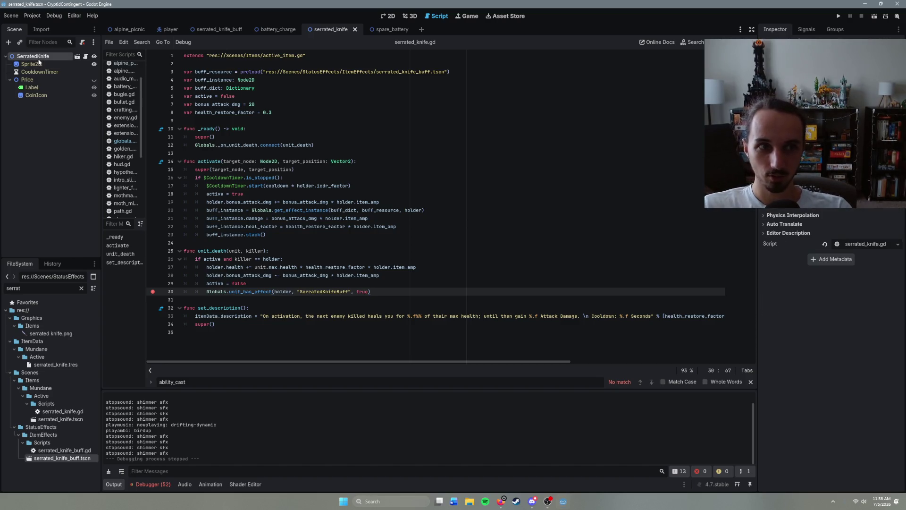
click(219, 29)
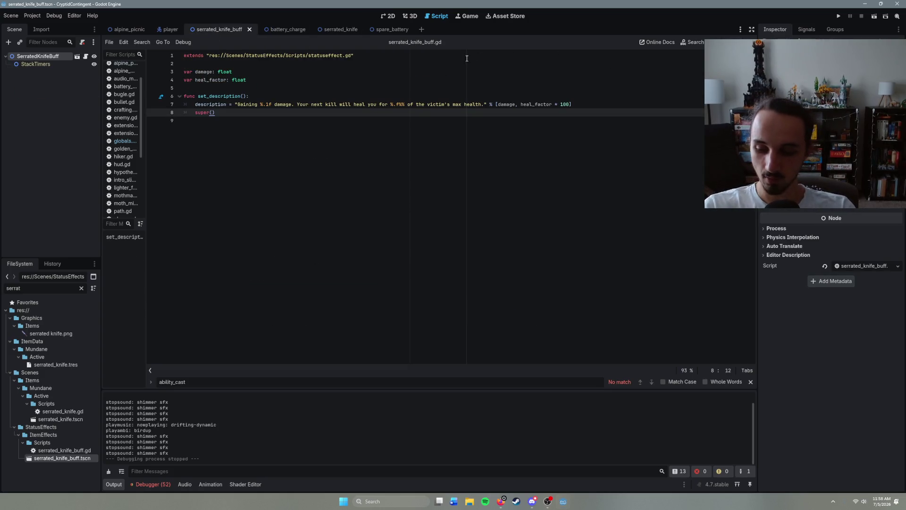
click(380, 31)
click(329, 30)
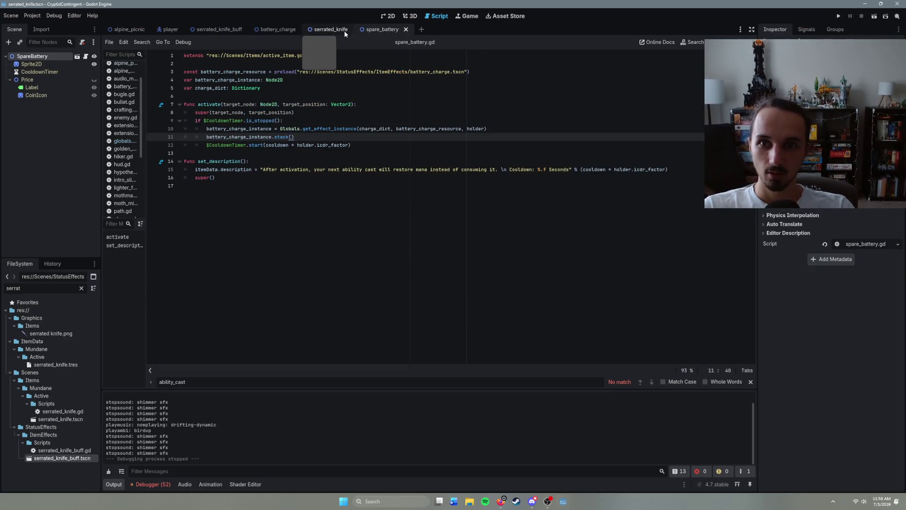
- Replace SerratedKnifeBuff on line 30 of serrated_knife.gd with 'Serrated Knife'
double_click(339, 292)
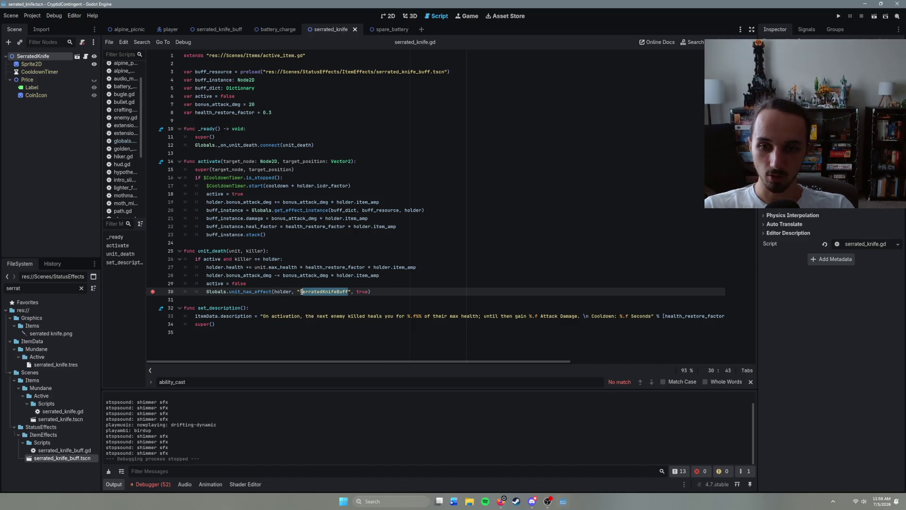
text(Serrated Knife)
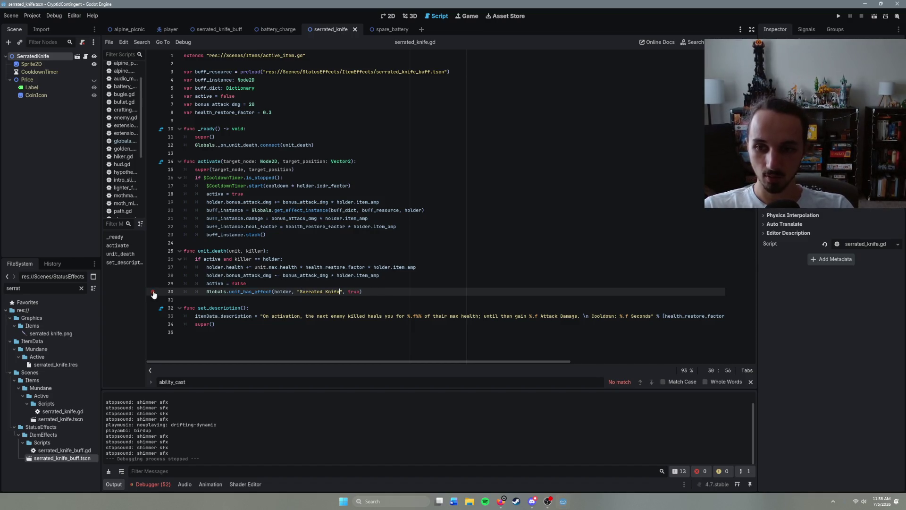
click(373, 291)
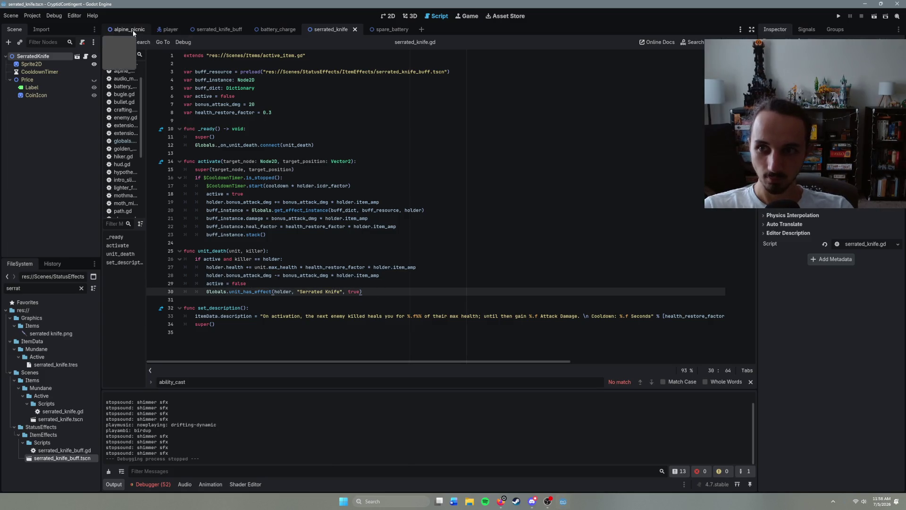
- Run the alpine_picnic scene with F6 and move the player through the level, collecting the +13 coin
click(132, 30)
key(F6)
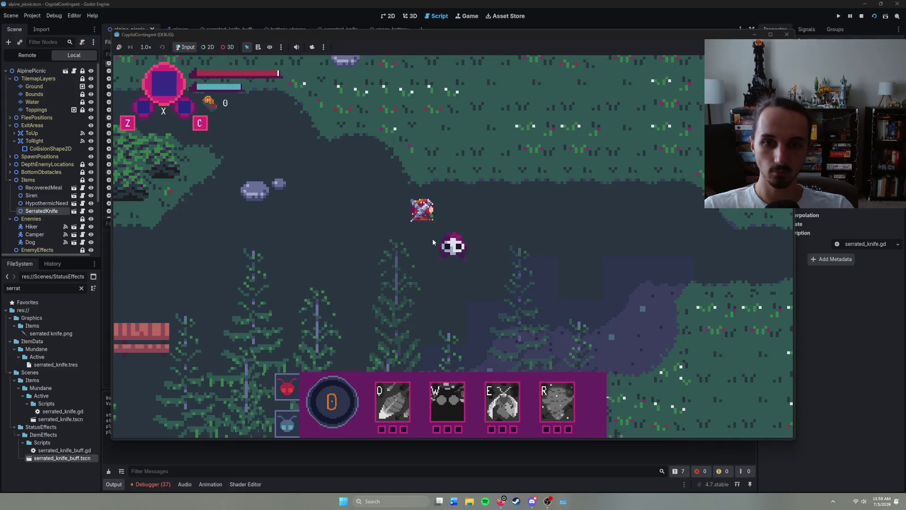
key(Left)
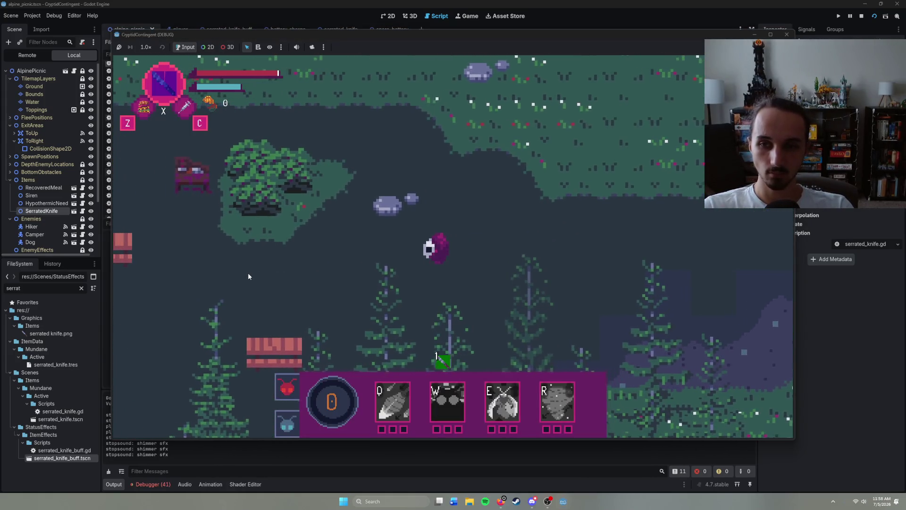
key(Left)
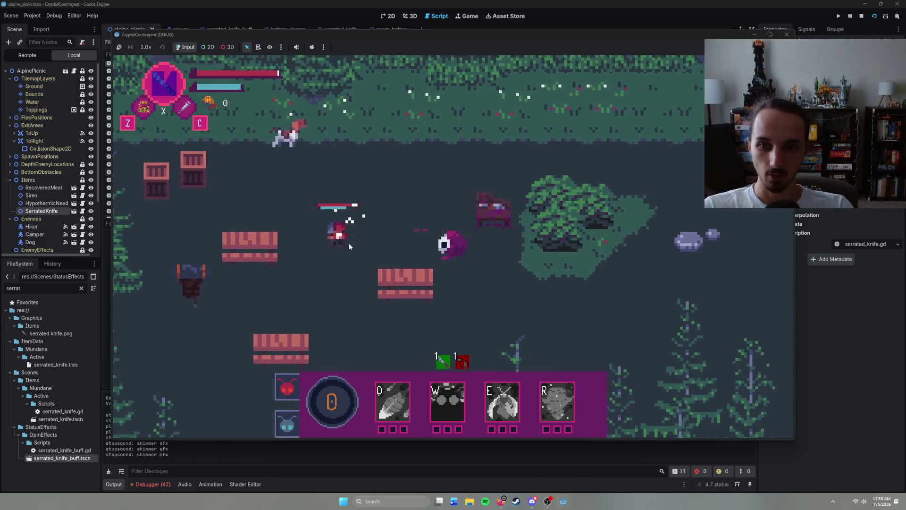
key(Right)
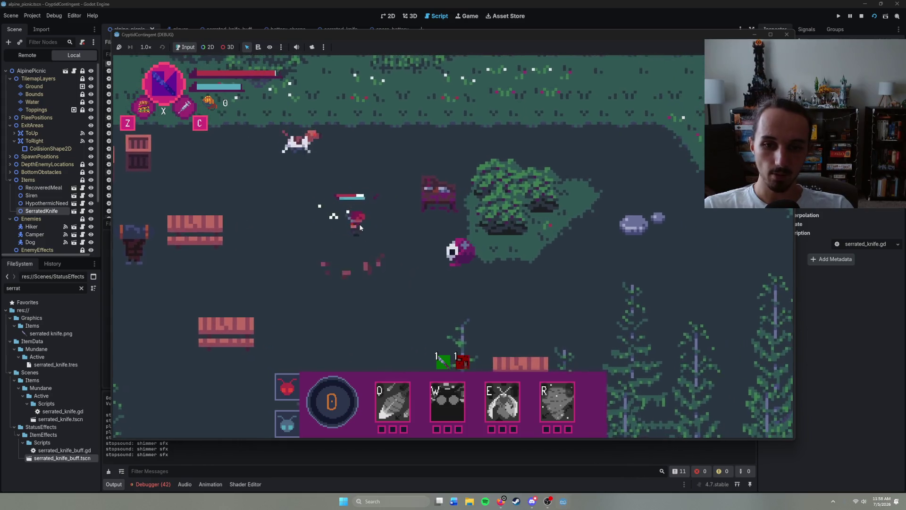
key(Right)
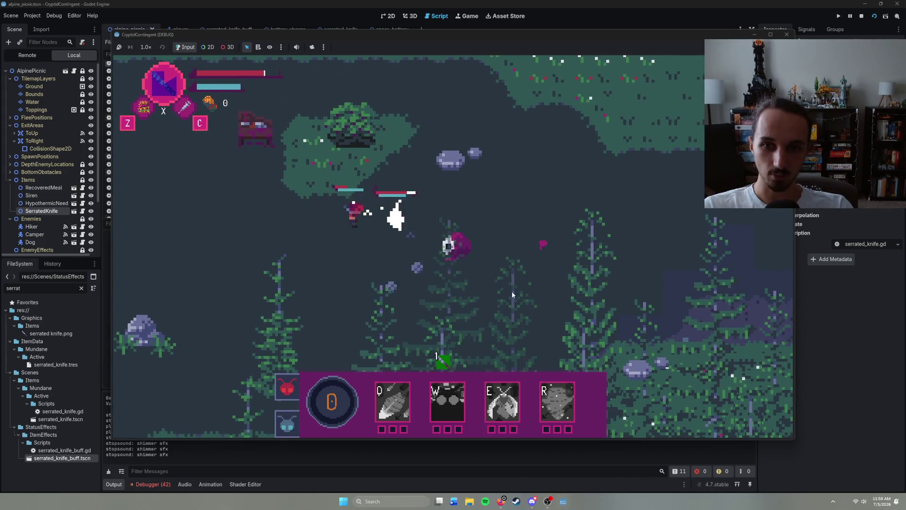
key(Right)
key(Down)
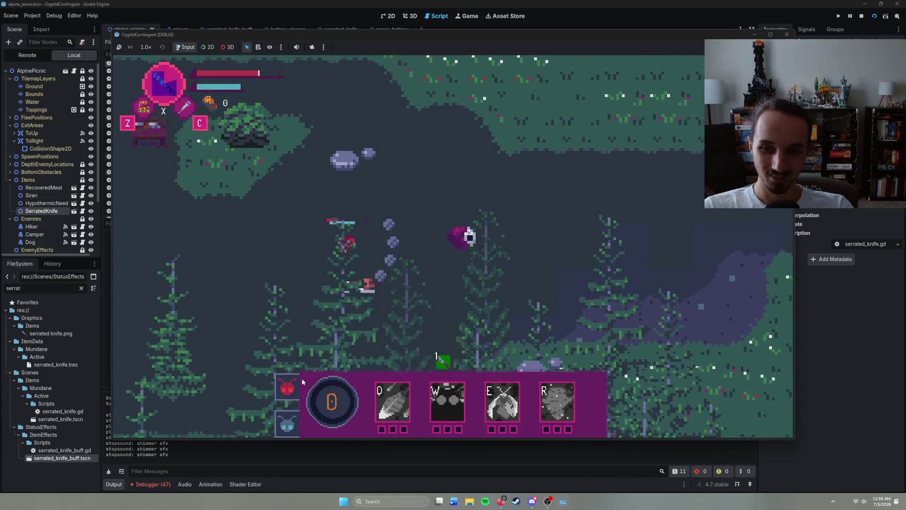
key(Right)
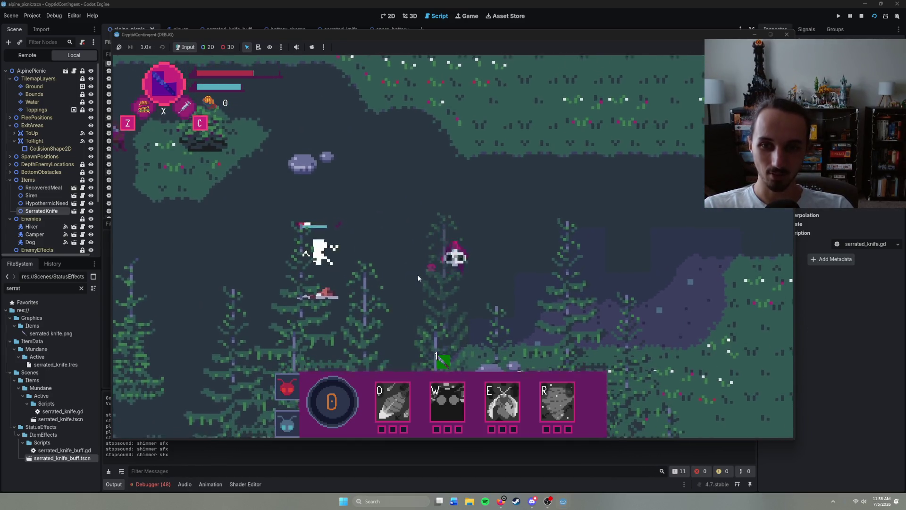
key(Up)
key(Left)
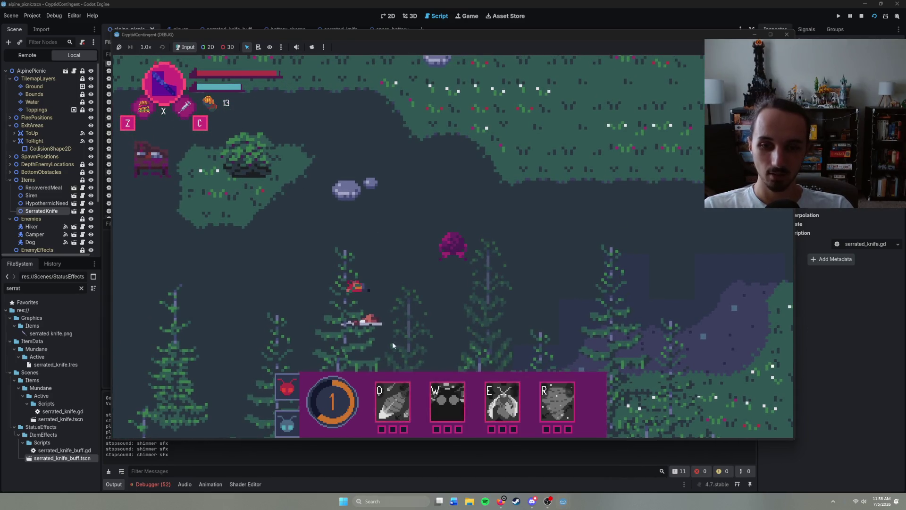
- Check the Moth Minion ability description in-game, then stop the game with F8
mouse_move(294, 391)
key(Left)
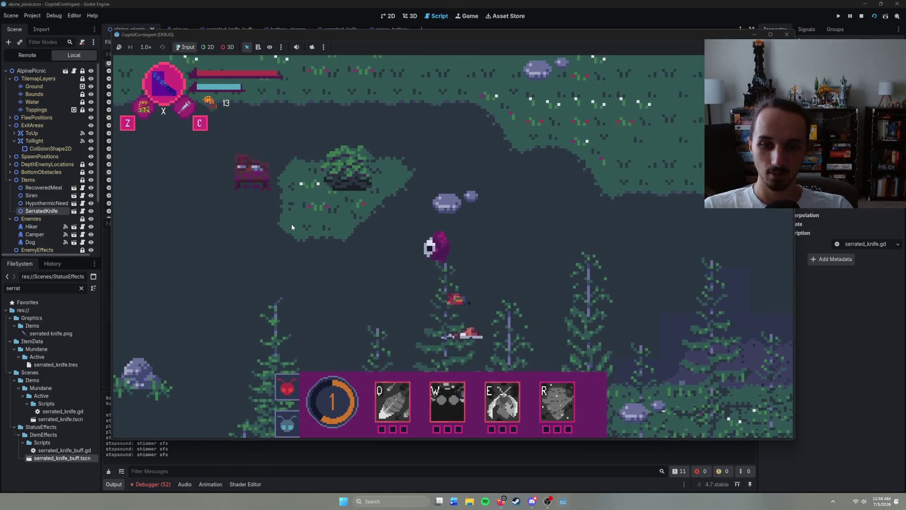
key(Left)
key(Down)
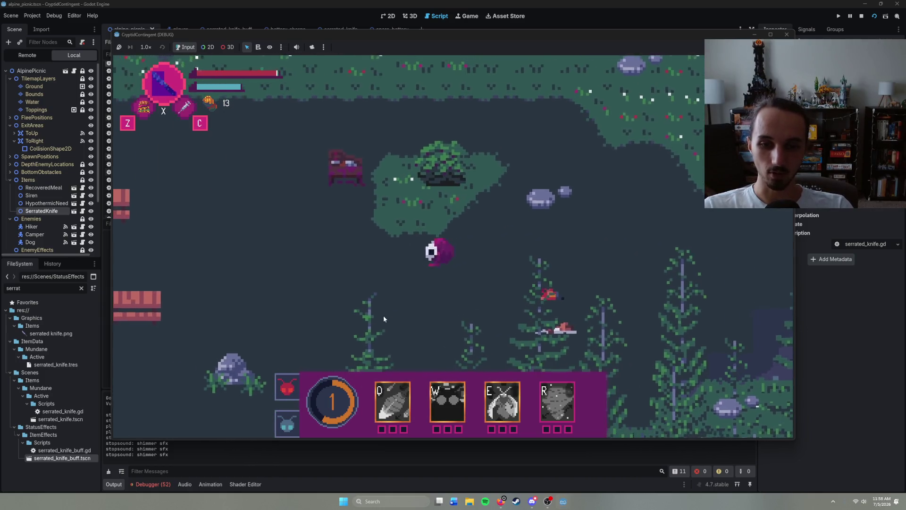
key(F8)
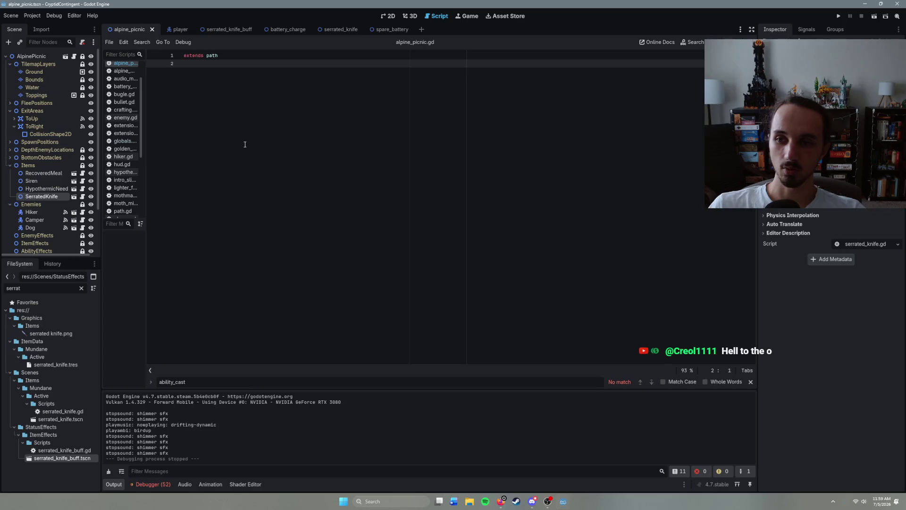
- In the player scene, collapse Hotbar and expand the HUD Tooltip node to show TooltipBody and tooltip.gd
click(178, 29)
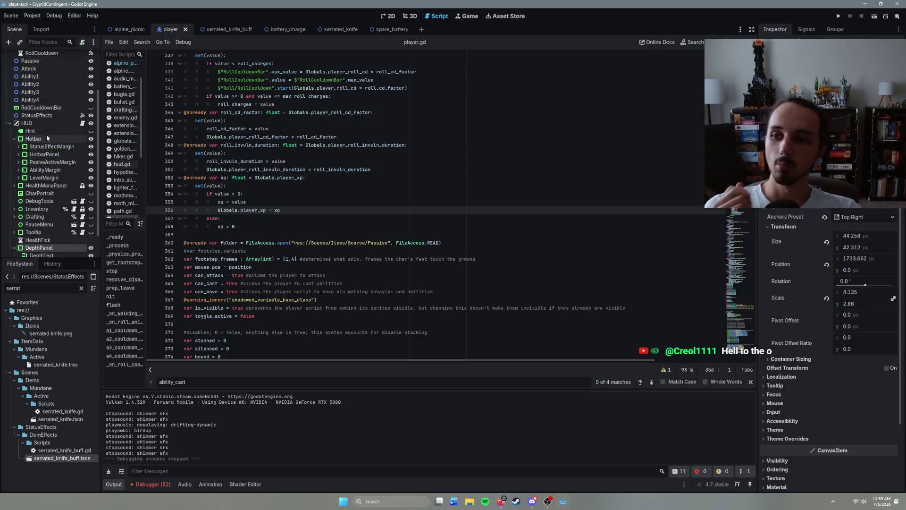
click(13, 140)
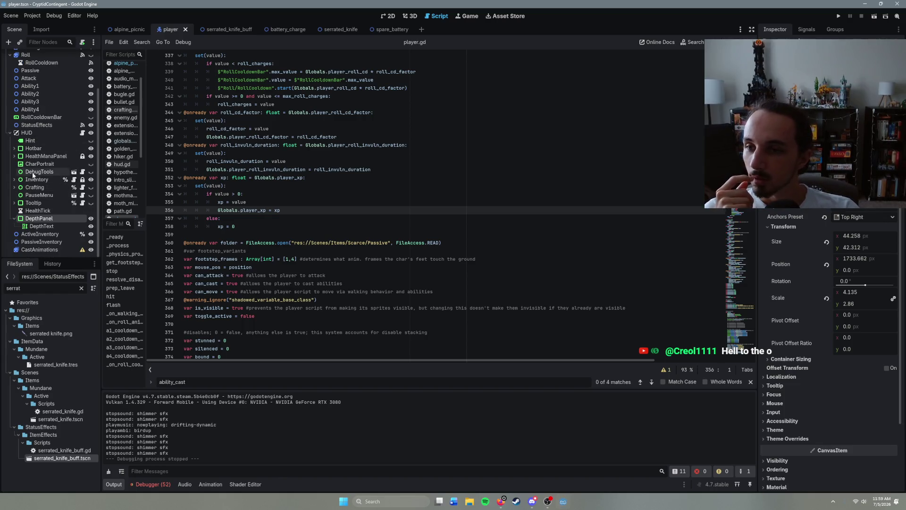
click(33, 202)
click(14, 203)
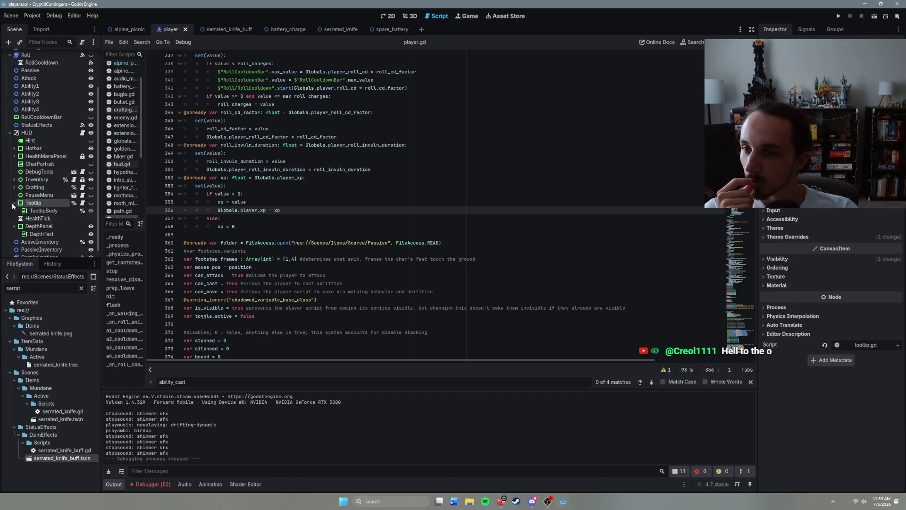
click(82, 203)
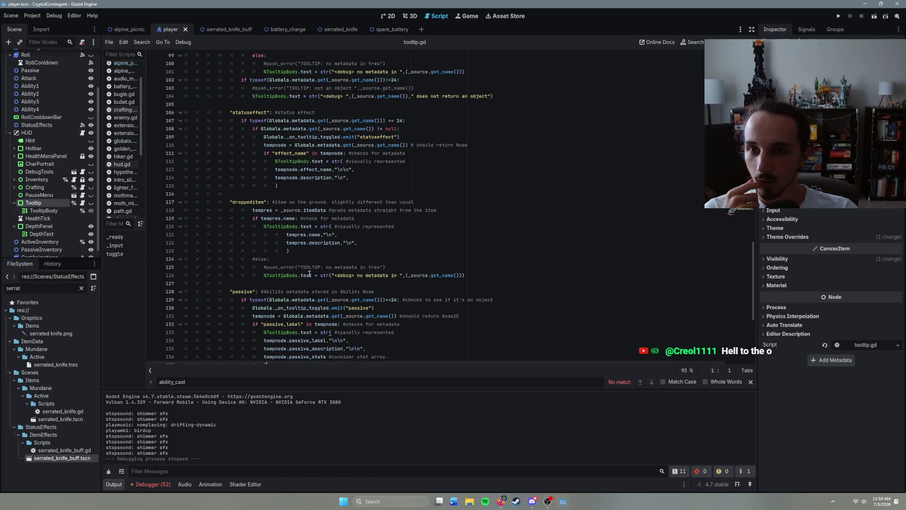
- Locate the Attack Damage line in tooltip.gd, trying and then removing a floor( wrap
scroll(309, 274, up, 18)
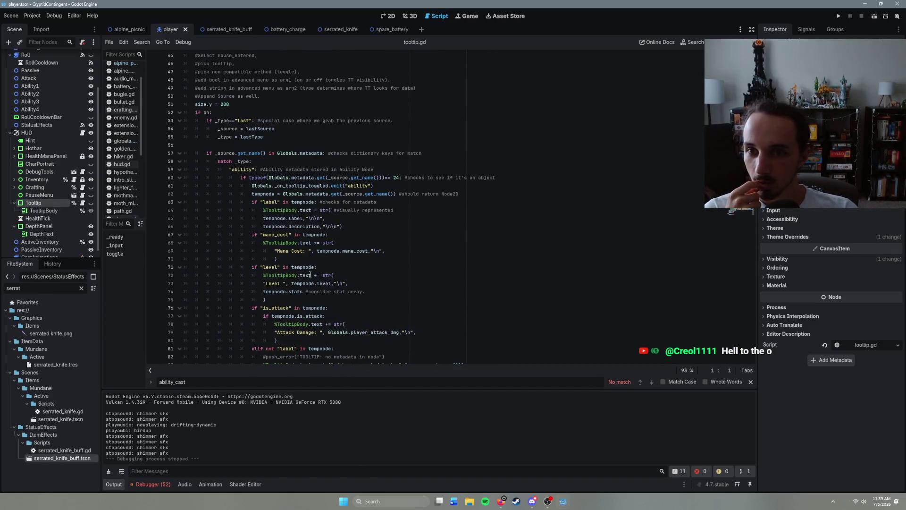
scroll(310, 275, down, 5)
scroll(310, 274, up, 3)
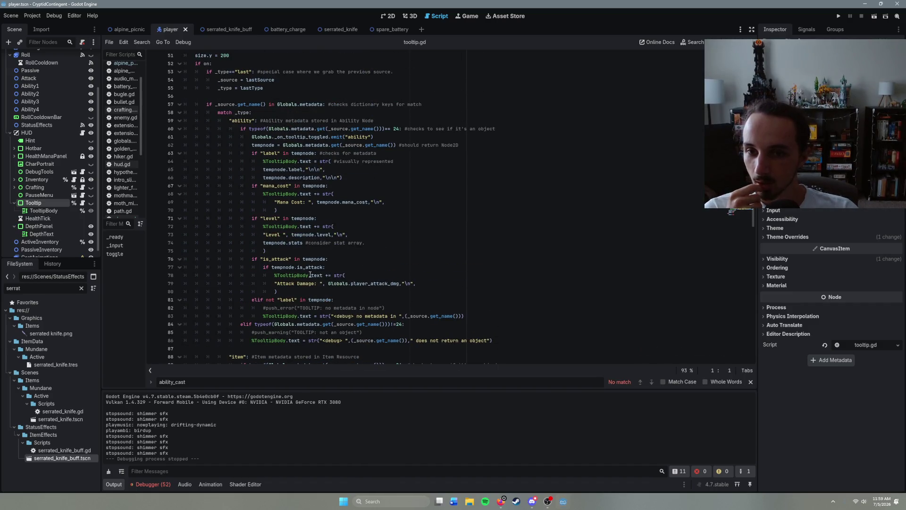
click(336, 284)
click(361, 279)
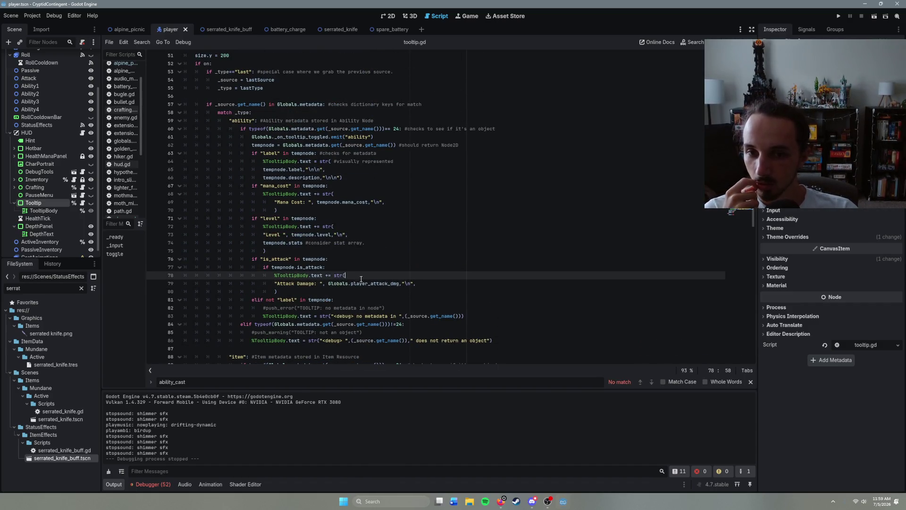
click(396, 291)
click(401, 283)
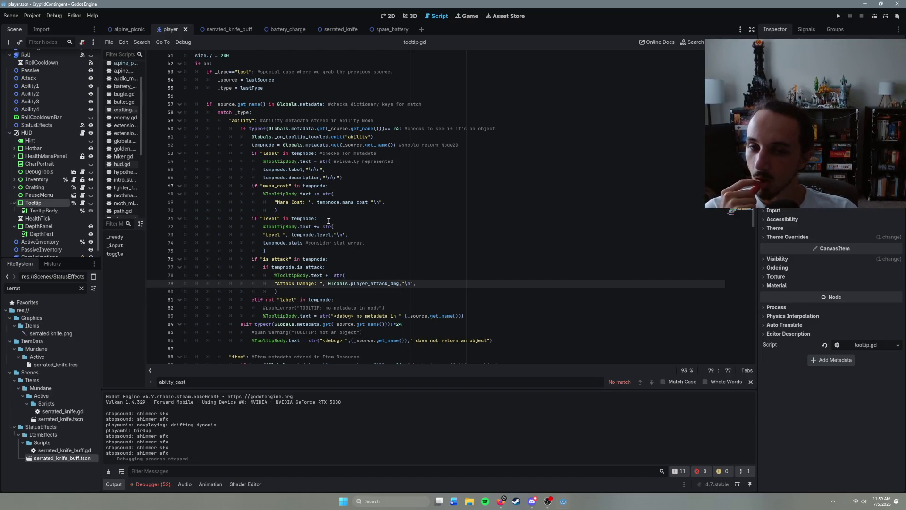
click(330, 284)
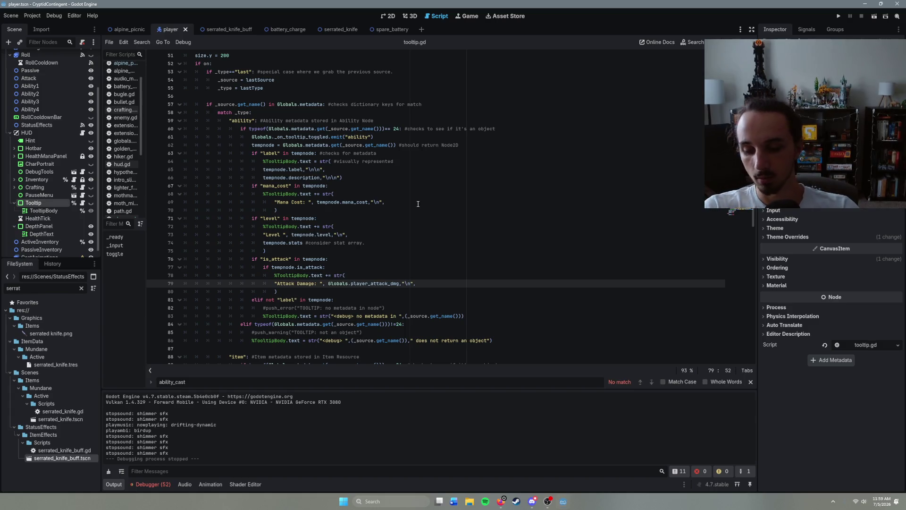
text(floo)
text(r()
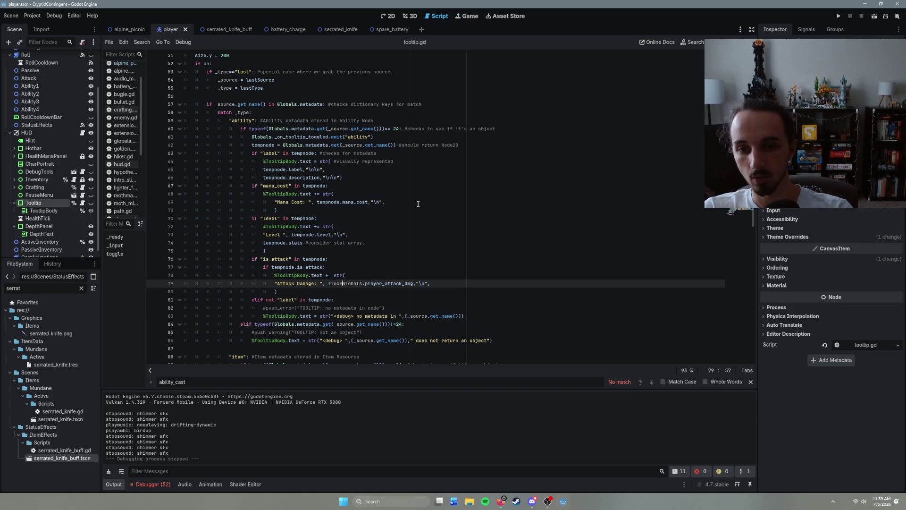
key(BackSpace)
key(BackSpace)
key(BackSpace)
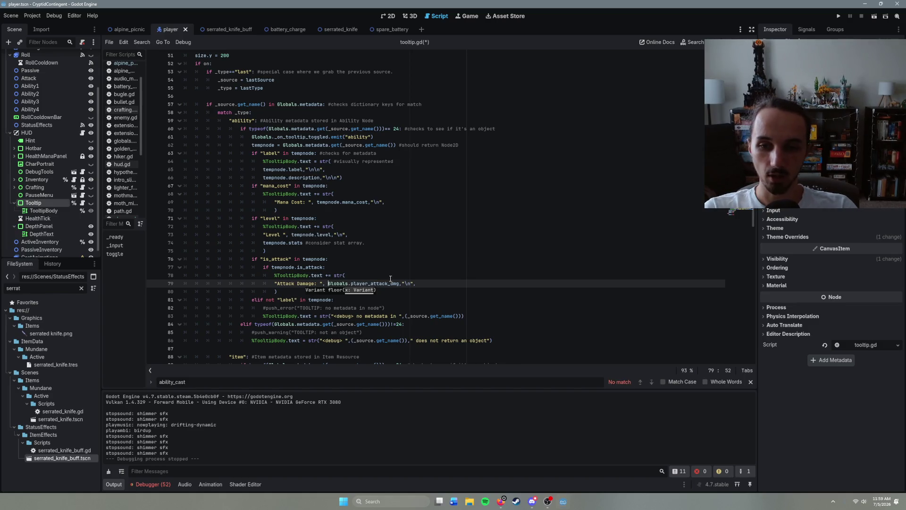
- Rewrite the line as "Attack Damage: %.1 \n" % (Globals.player_attack_dmg)
click(399, 284)
drag(349, 282, 328, 285)
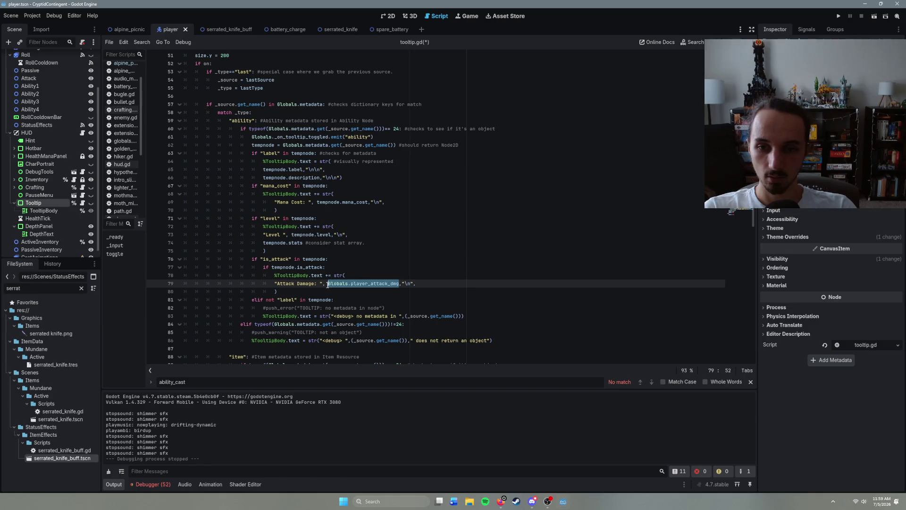
key(BackSpace)
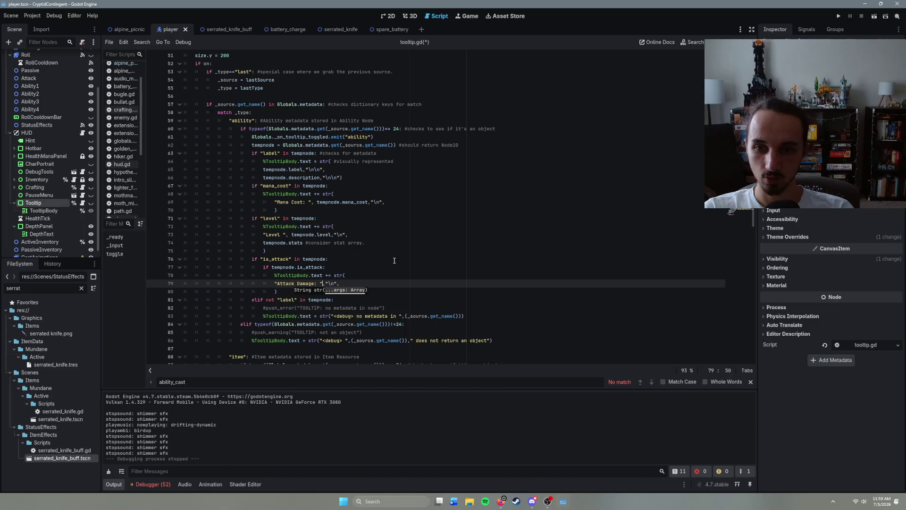
key(BackSpace)
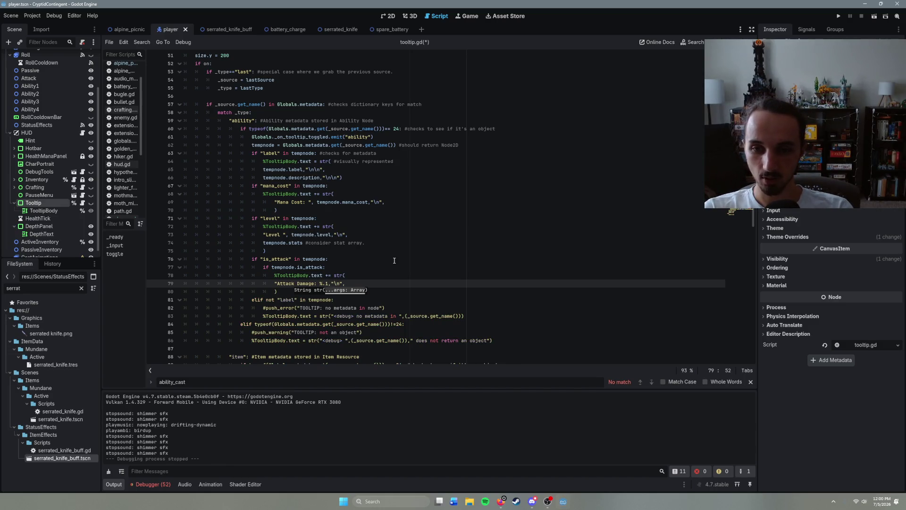
text(")
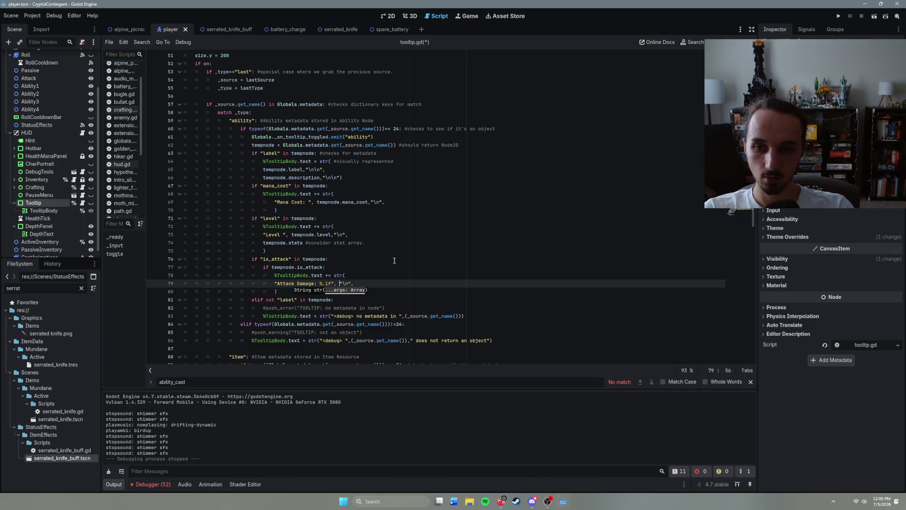
key(BackSpace)
key(BackSpace)
key(BackSpace)
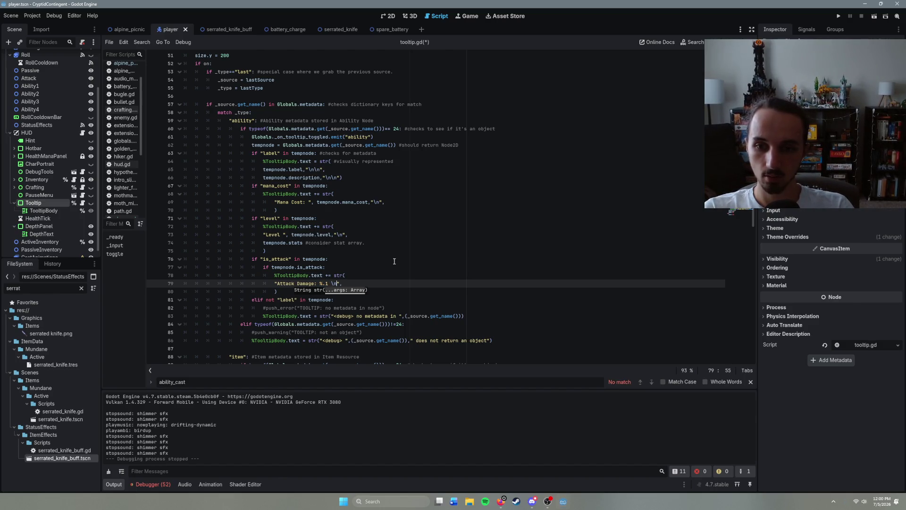
key(End)
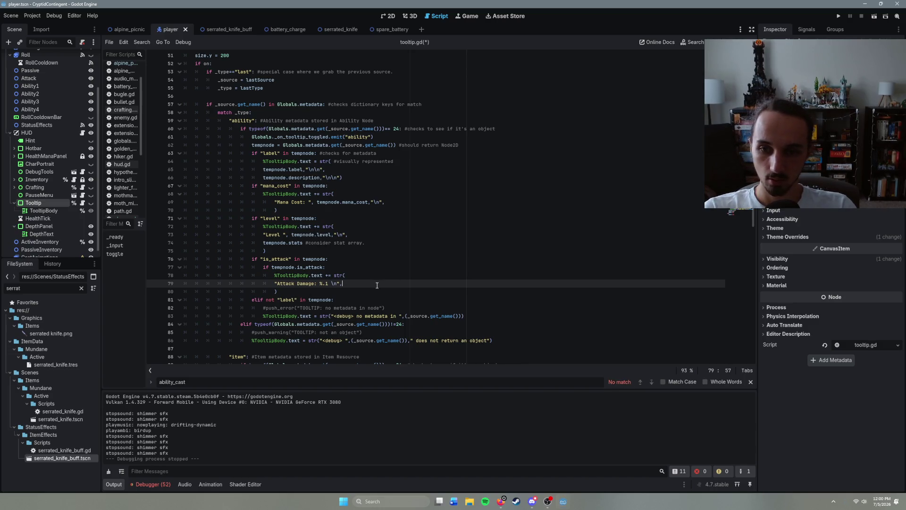
key(Left)
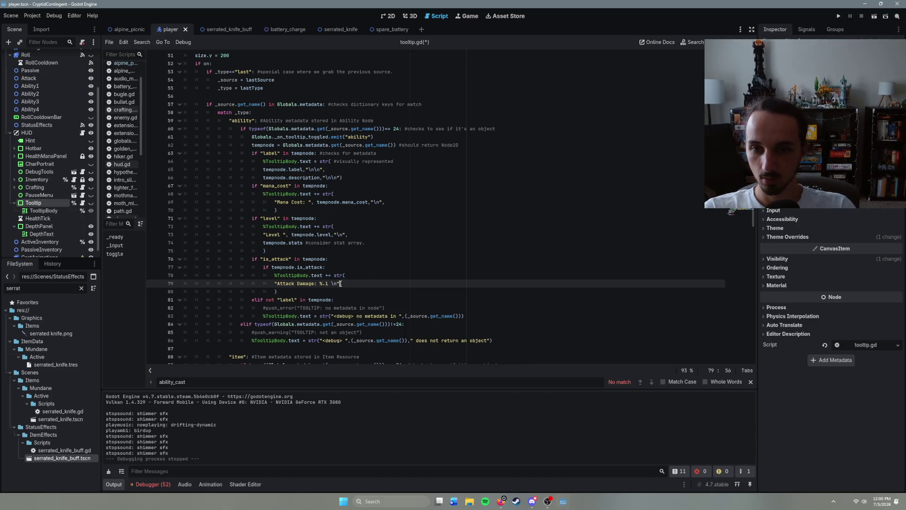
text(% )
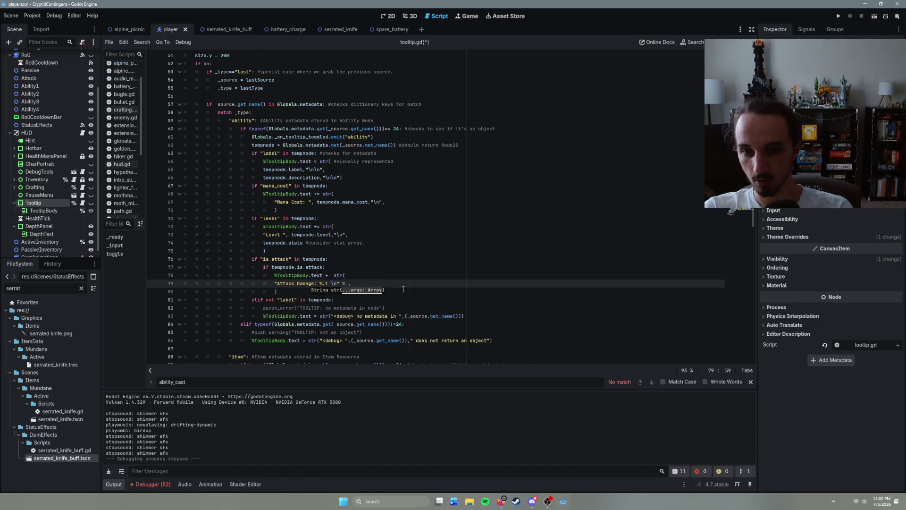
text((Globals.player_attack_dmg)
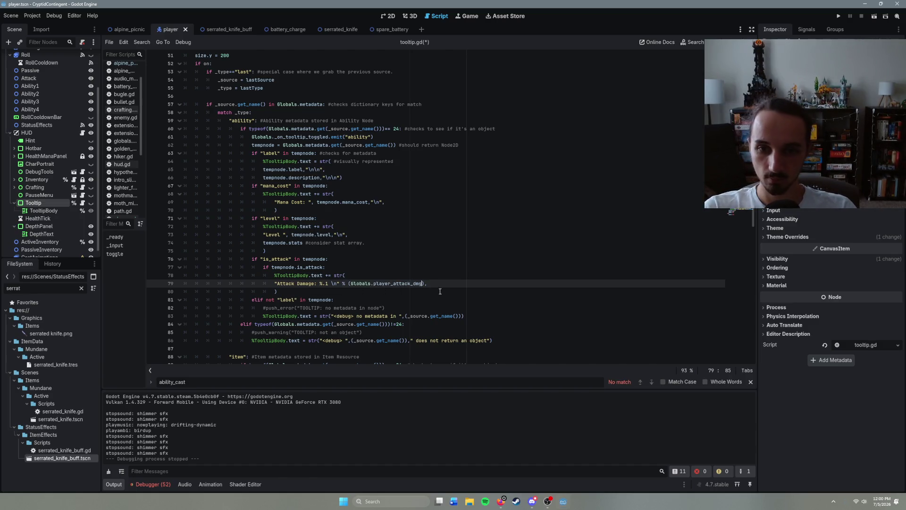
- Save tooltip.gd and return to the alpine_picnic scene
key(End)
key(ctrl+s)
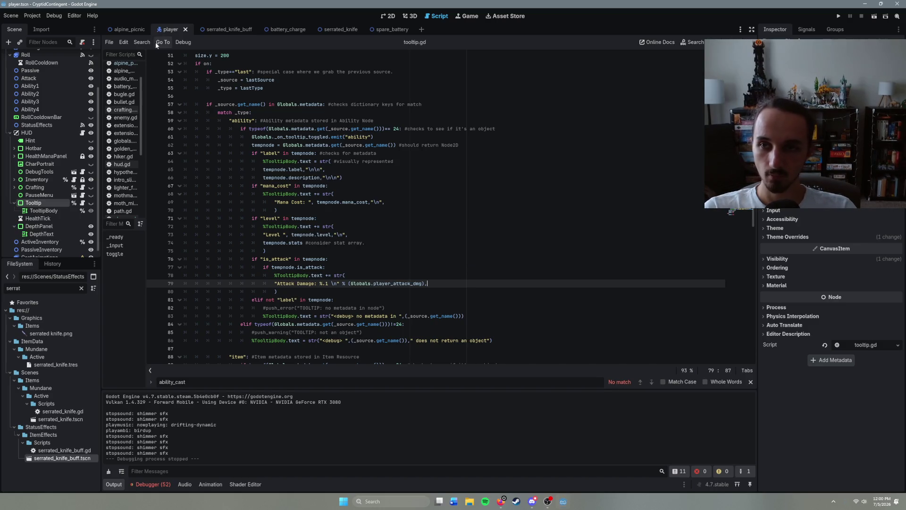
click(128, 30)
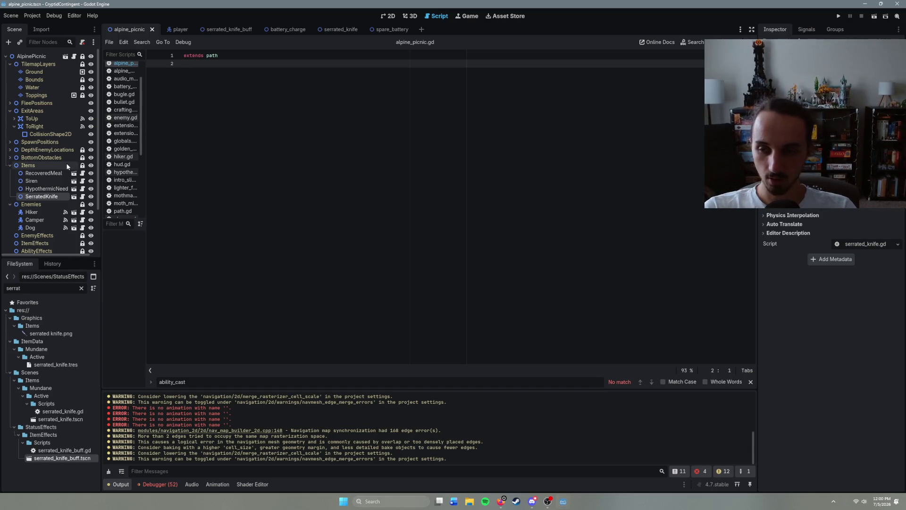
- Add the encyclopedia and metal_file scenes under Items and save alpine_picnic
click(28, 165)
key(ctrl+shift+a)
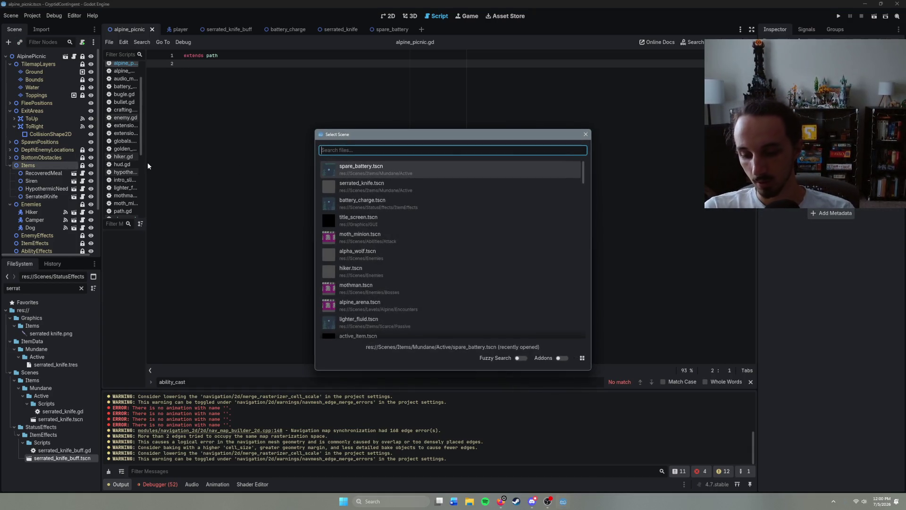
text(ency)
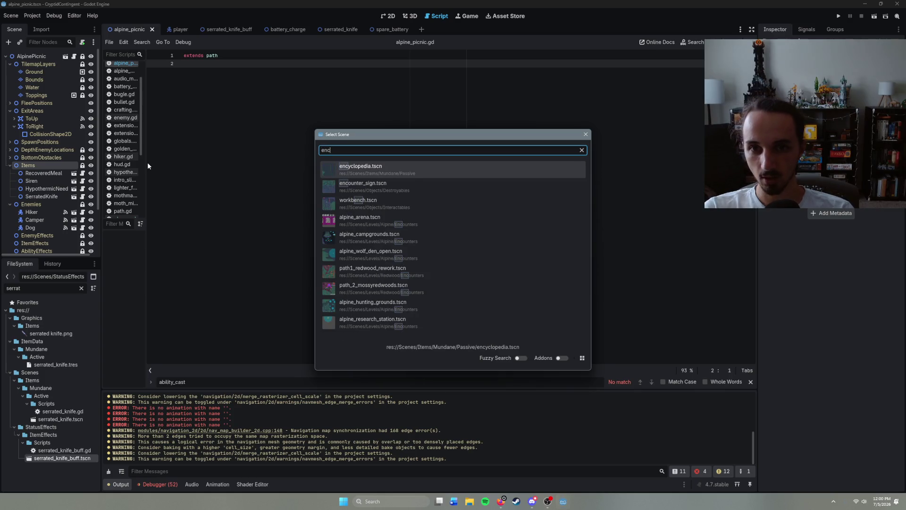
key(Return)
key(ctrl+shift+a)
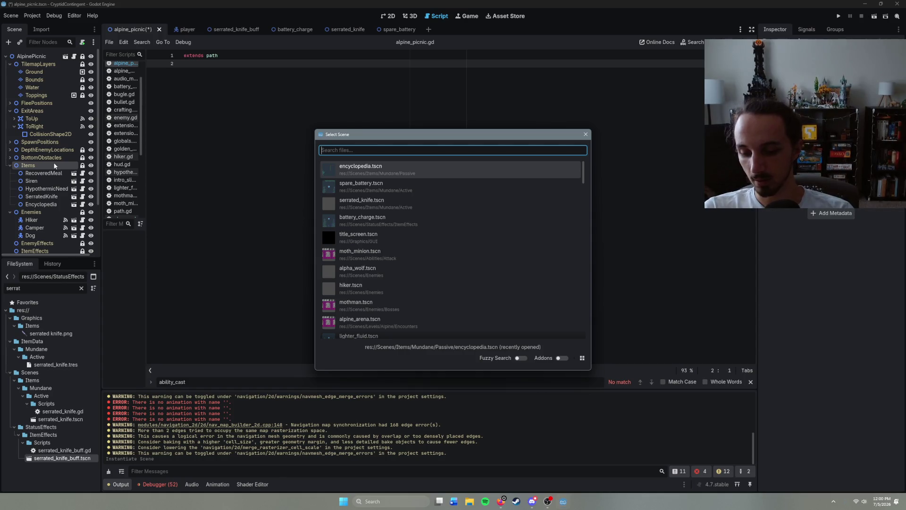
text(metal)
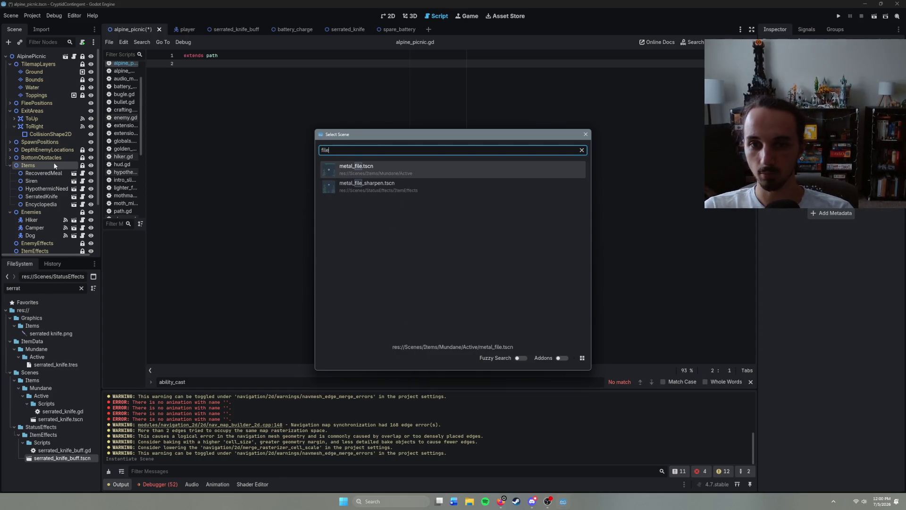
key(Return)
key(ctrl+s)
- Run the scene, check the inventory tooltip showing 'Attack Damage: %.1', then stop and switch to serrated_knife_buff
key(F6)
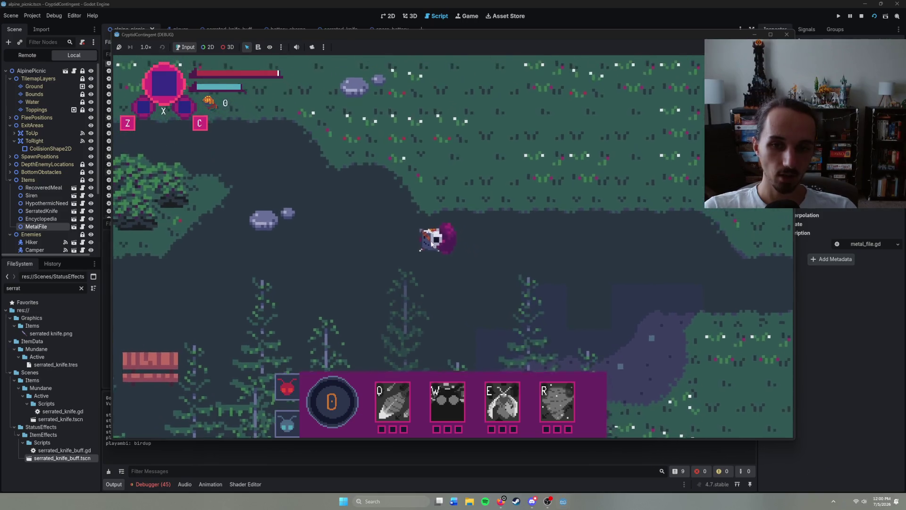
key(i)
key(i)
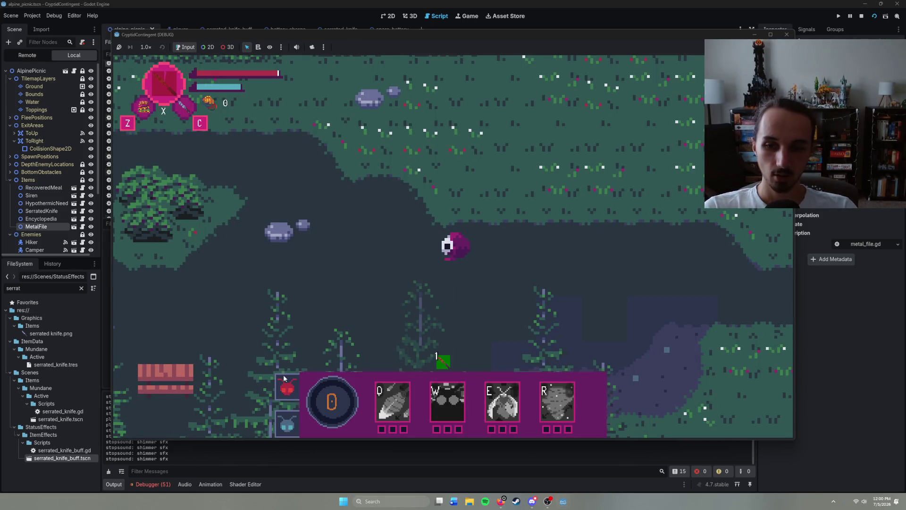
mouse_move(289, 383)
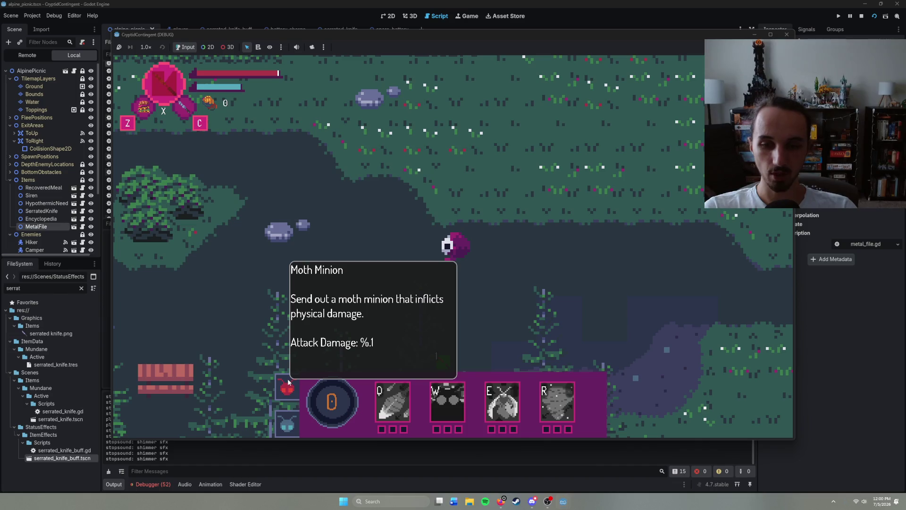
key(F8)
click(218, 30)
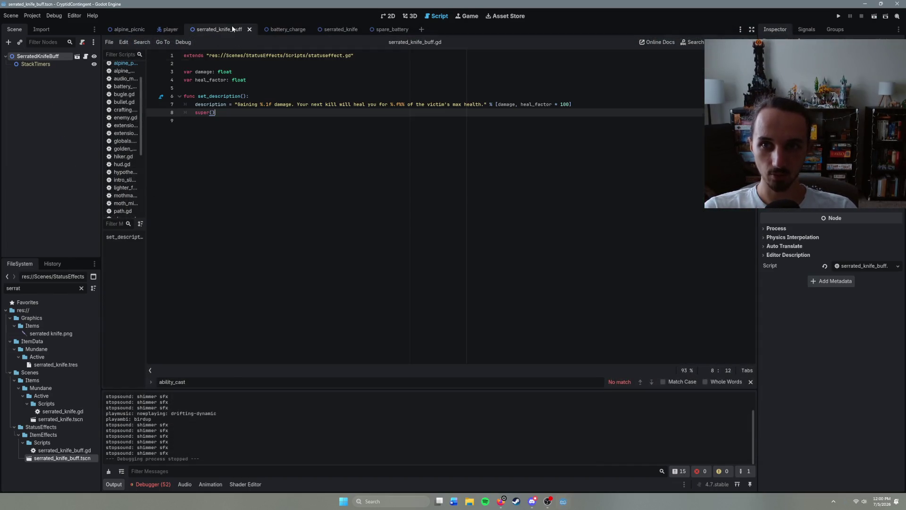
- Browse alpine_picnic.gd and statuseffect.gd, then go to the player scene's tooltip.gd
scroll(134, 116, up, 2)
click(124, 98)
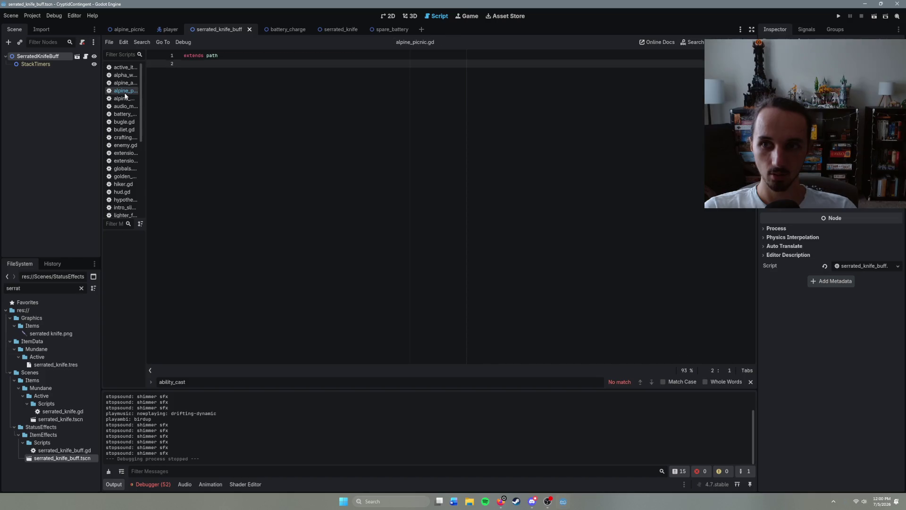
scroll(131, 160, down, 5)
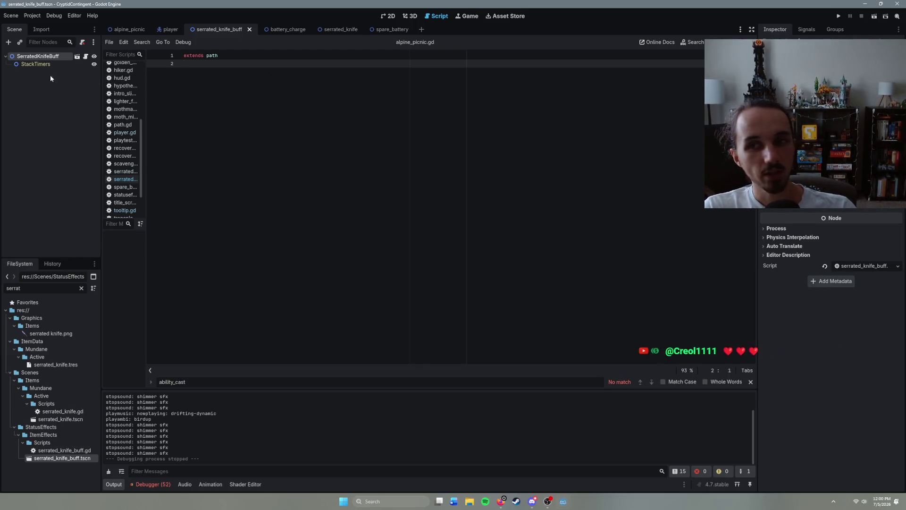
scroll(126, 157, down, 2)
click(124, 157)
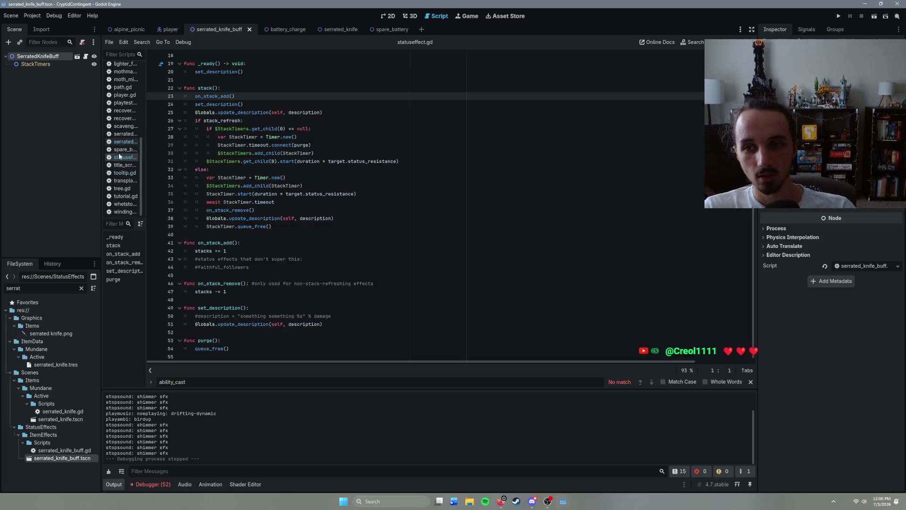
click(130, 30)
click(174, 32)
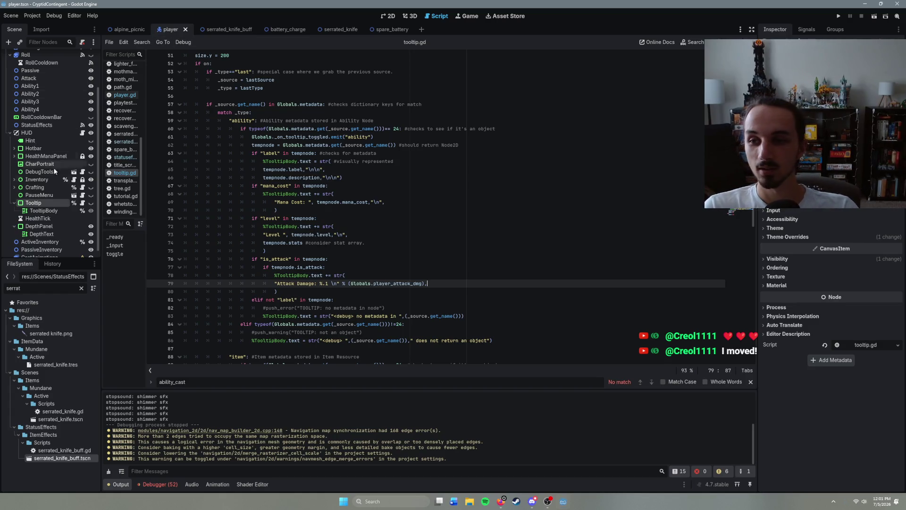
- Remove the trailing comma and the str( call from the Attack Damage code
scroll(414, 204, down, 2)
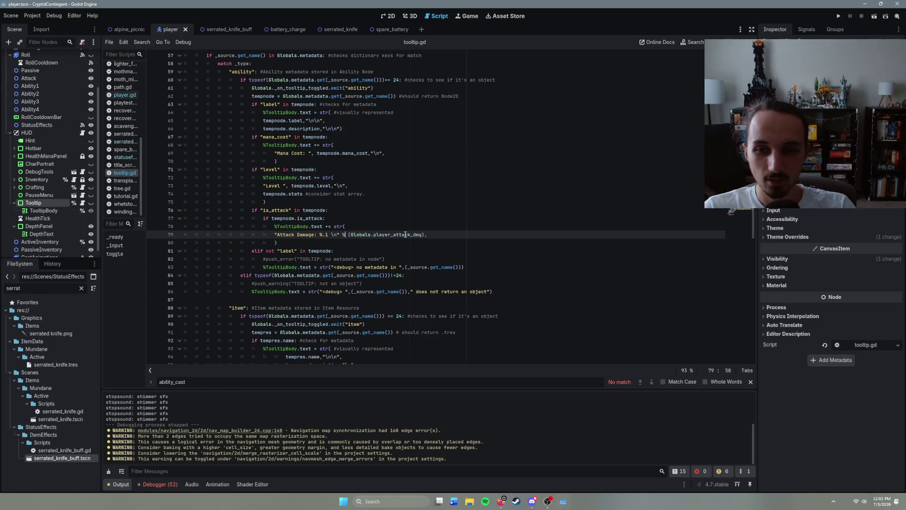
click(432, 234)
key(BackSpace)
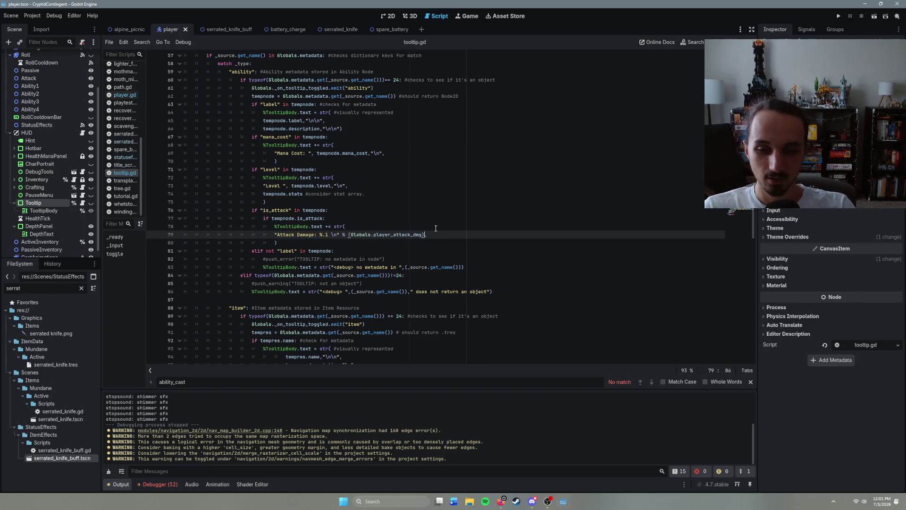
click(348, 235)
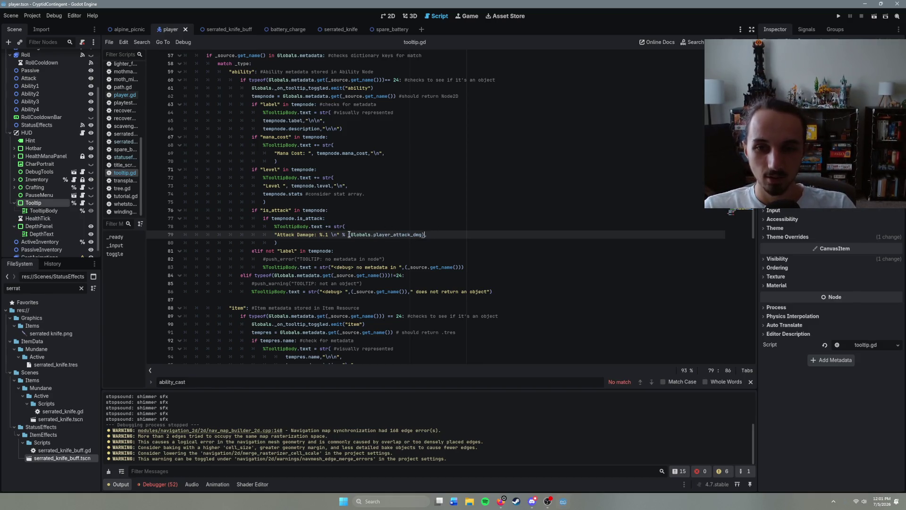
click(425, 238)
click(350, 235)
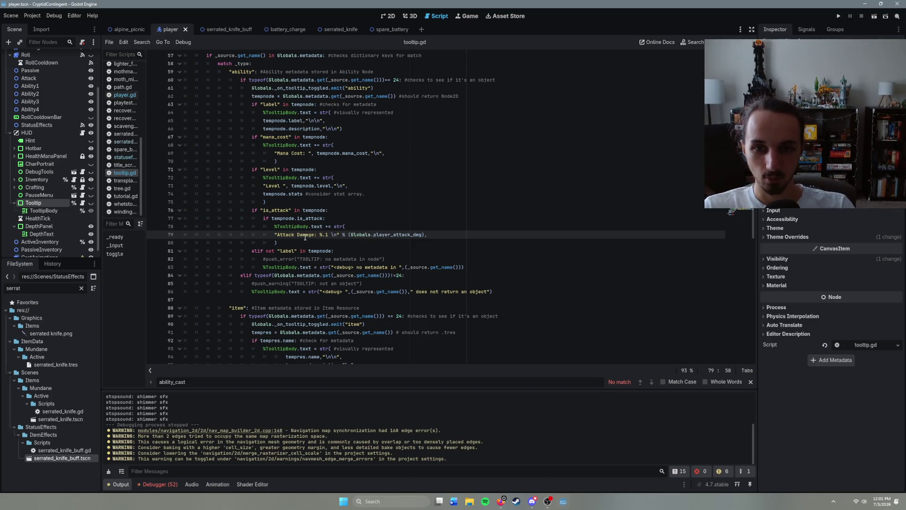
click(345, 227)
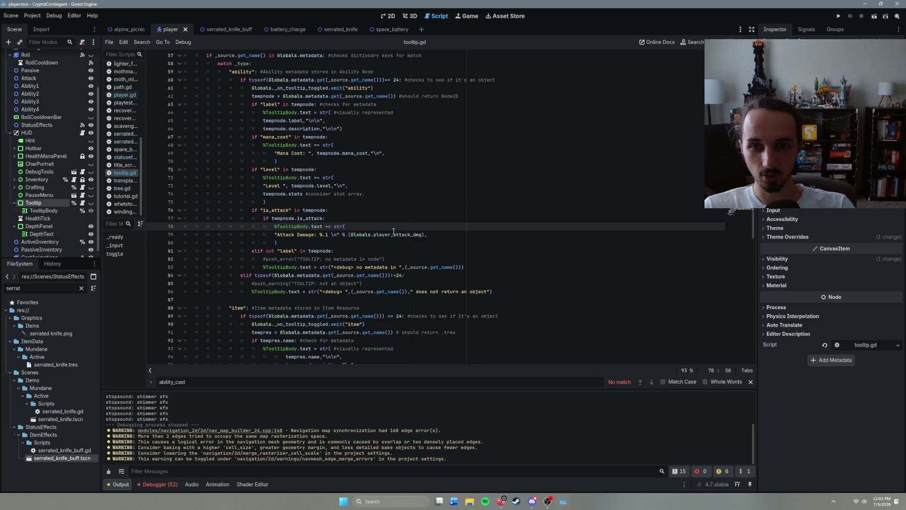
key(BackSpace)
key(BackSpace)
key(BackSpace)
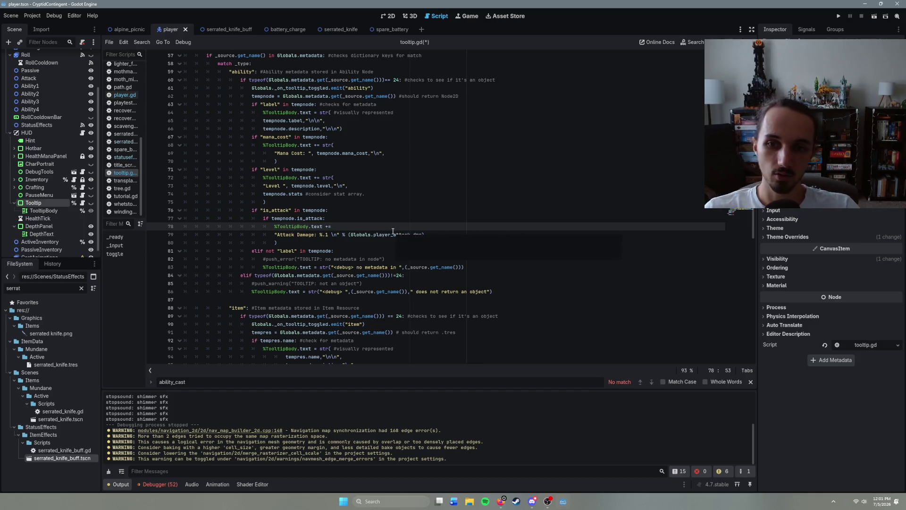
- Join the Attack Damage string onto line 78 and delete the stray parenthesis and comma
click(274, 235)
key(BackSpace)
key(BackSpace)
key(BackSpace)
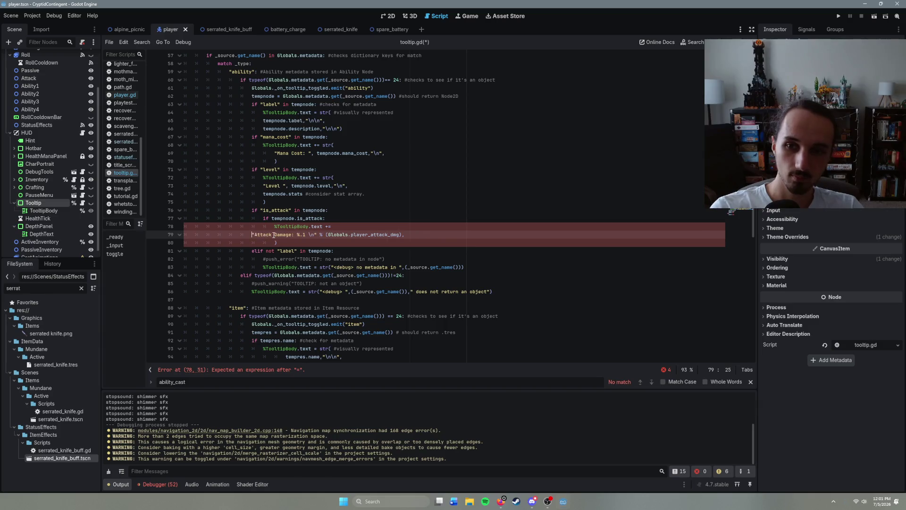
key(BackSpace)
key(BackSpace)
key(BackSpace)
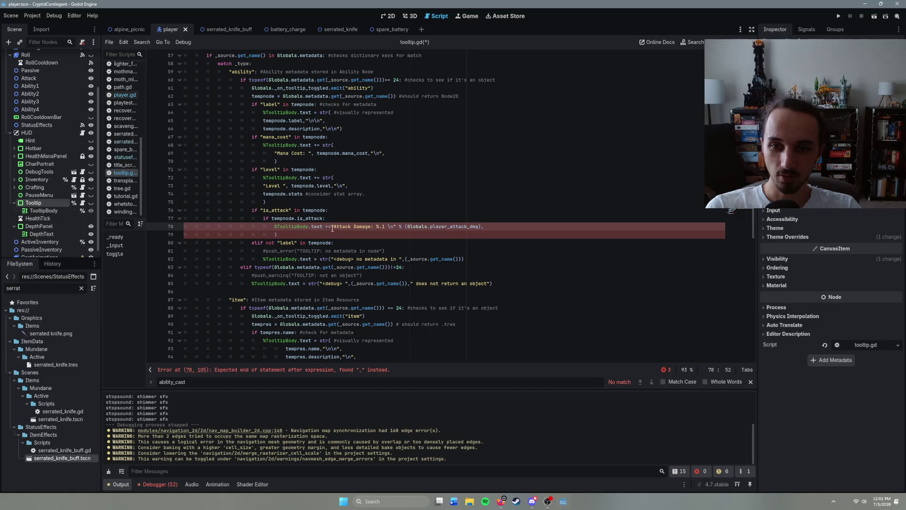
text(")
click(300, 236)
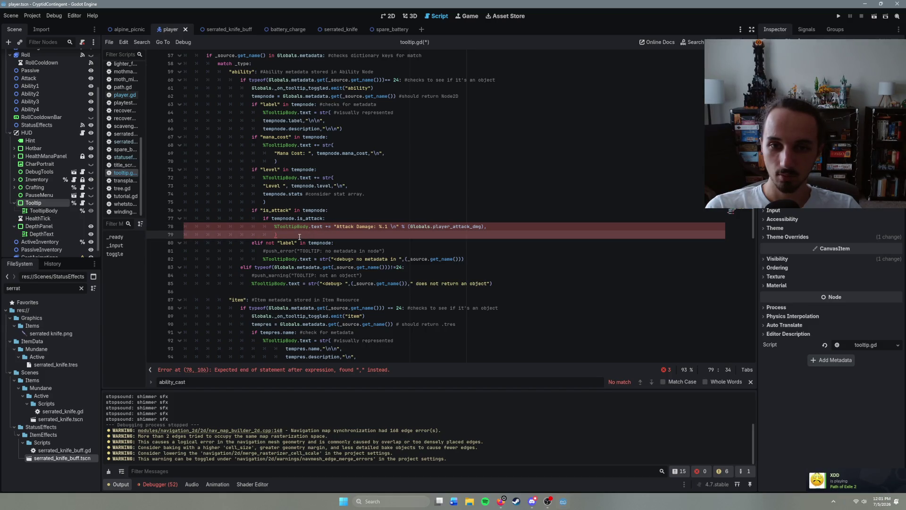
key(BackSpace)
key(BackSpace)
key(BackSpace)
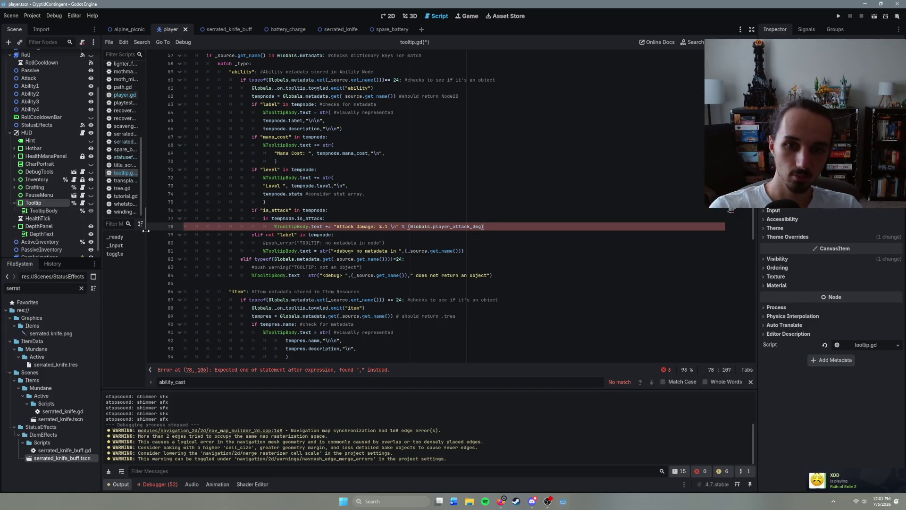
- Save tooltip.gd and launch the game with F5
click(430, 234)
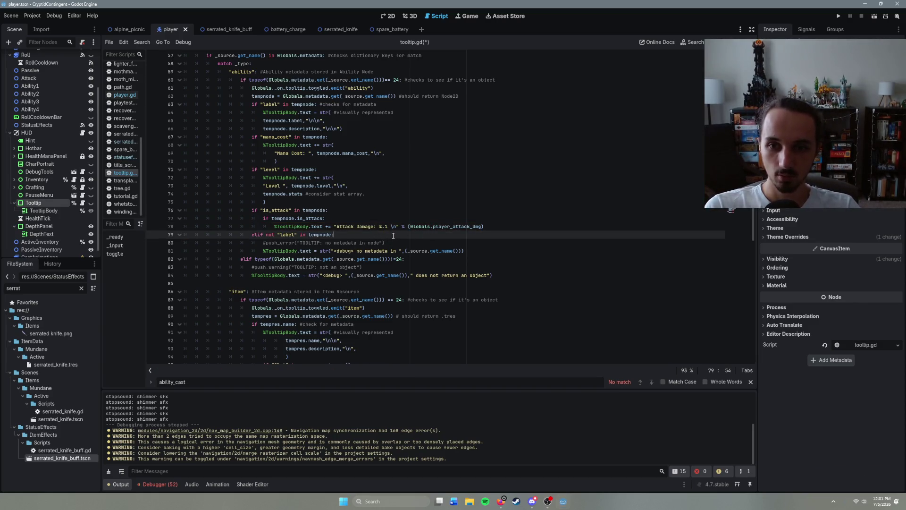
click(489, 226)
key(ctrl+s)
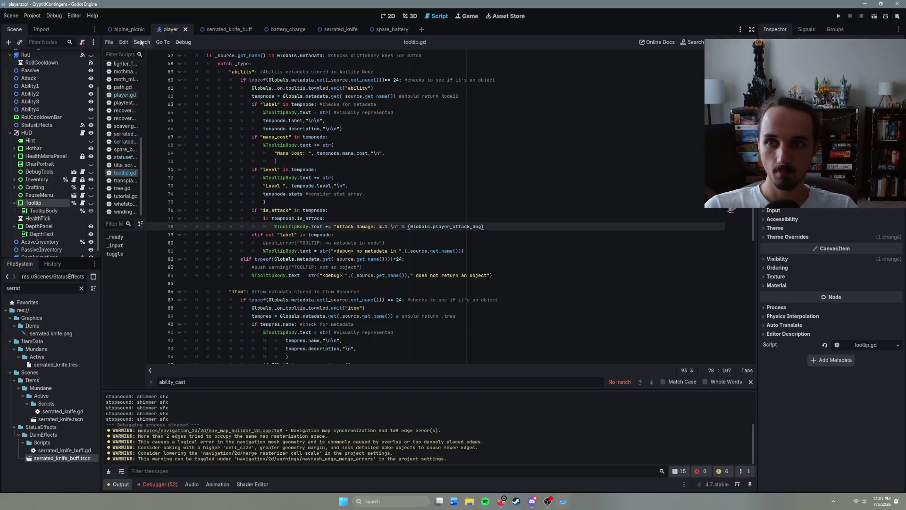
key(F5)
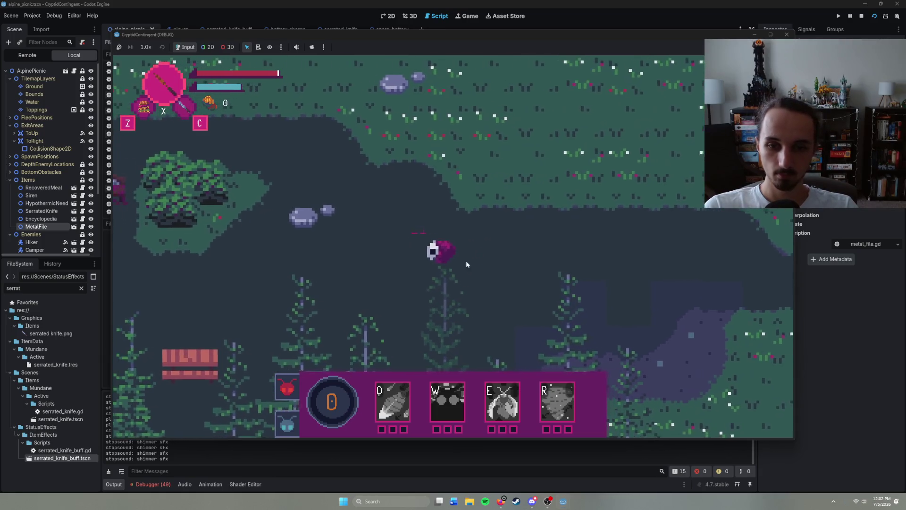
- See the Moth Minion tooltip still reading 'Attack Damage: %.1', stop the game, and open player.gd
mouse_move(291, 392)
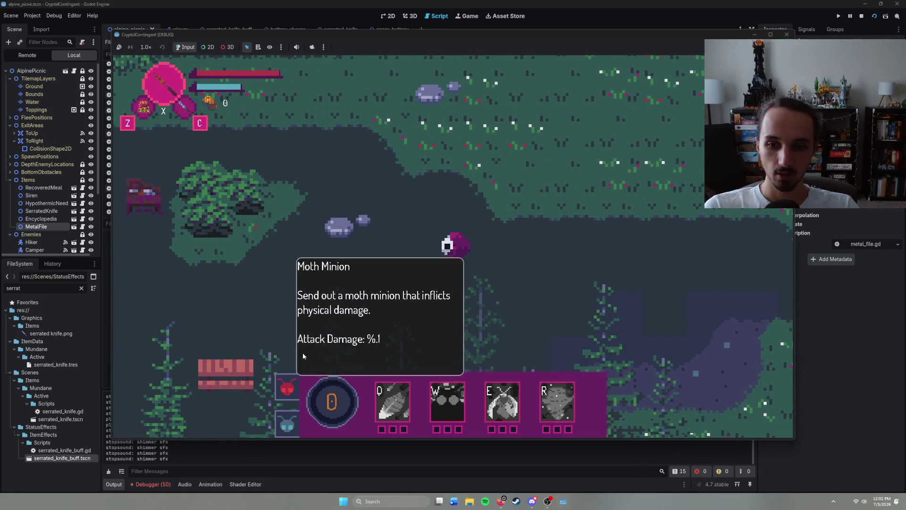
key(F8)
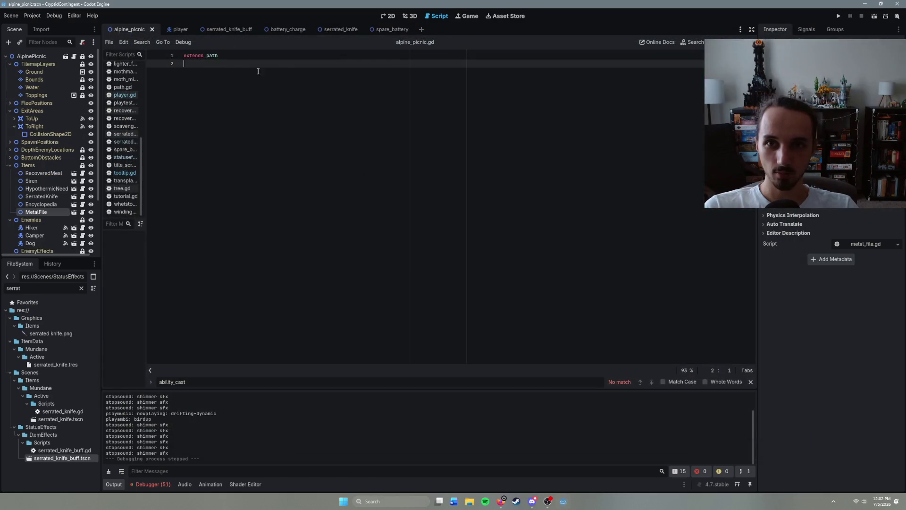
click(125, 96)
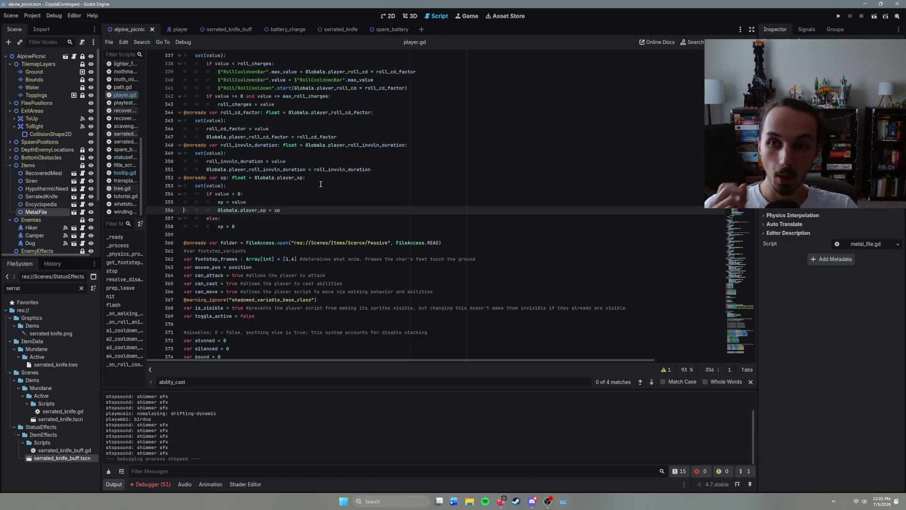
- Browse enemy.gd and hypothermic_needle.gd, then return to the player scene's tooltip.gd
scroll(131, 184, up, 2)
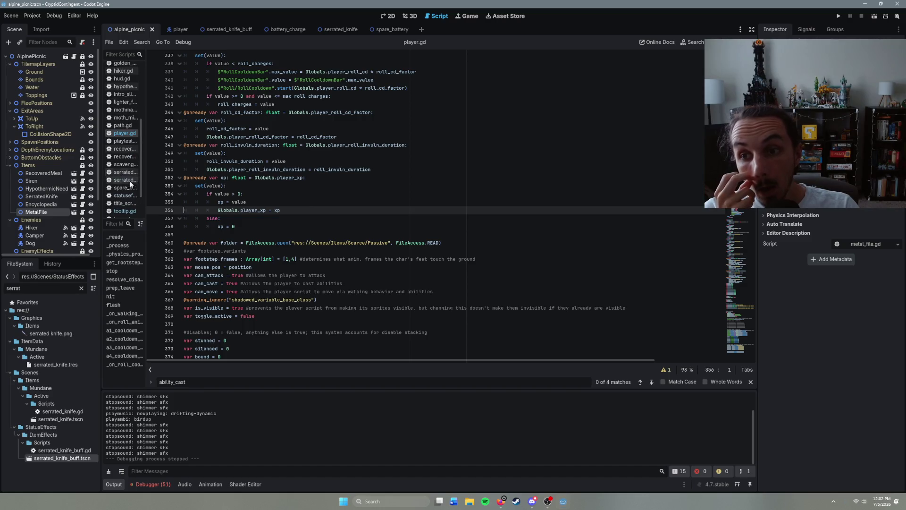
scroll(131, 184, up, 1)
scroll(125, 161, up, 1)
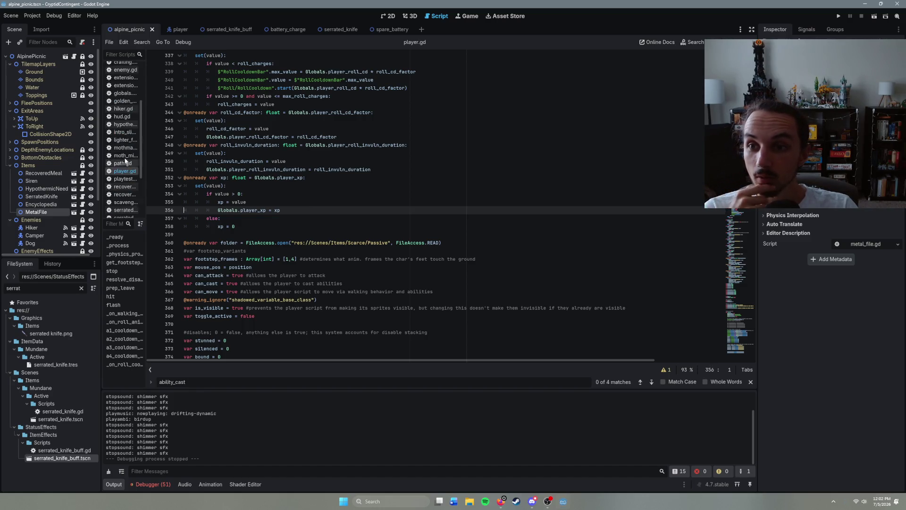
scroll(125, 161, up, 3)
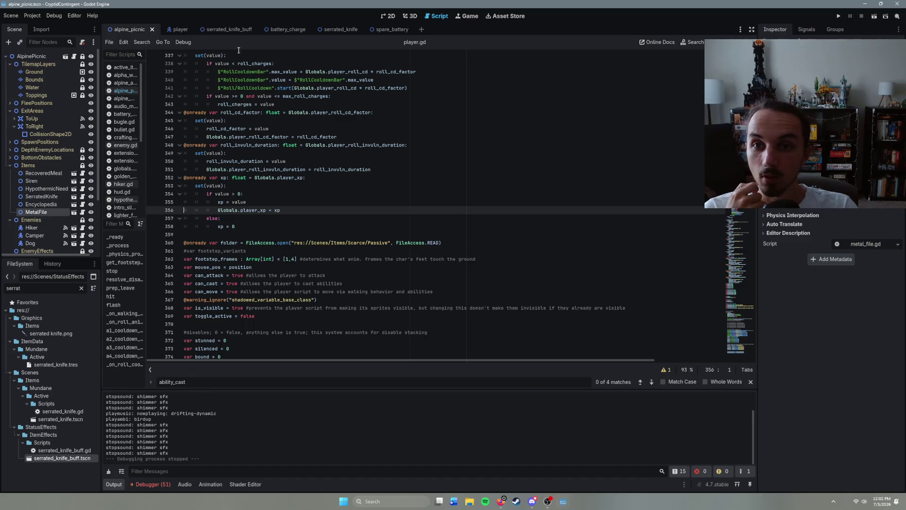
click(136, 146)
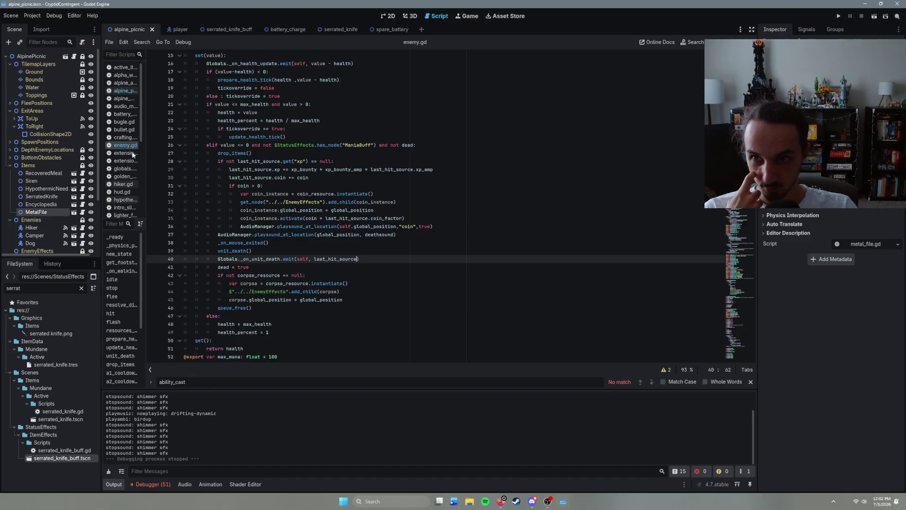
click(123, 184)
click(126, 200)
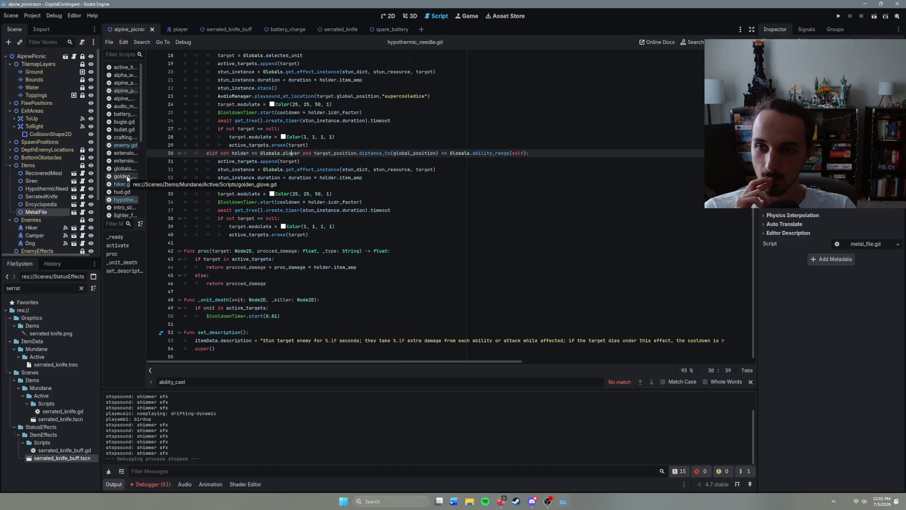
click(163, 31)
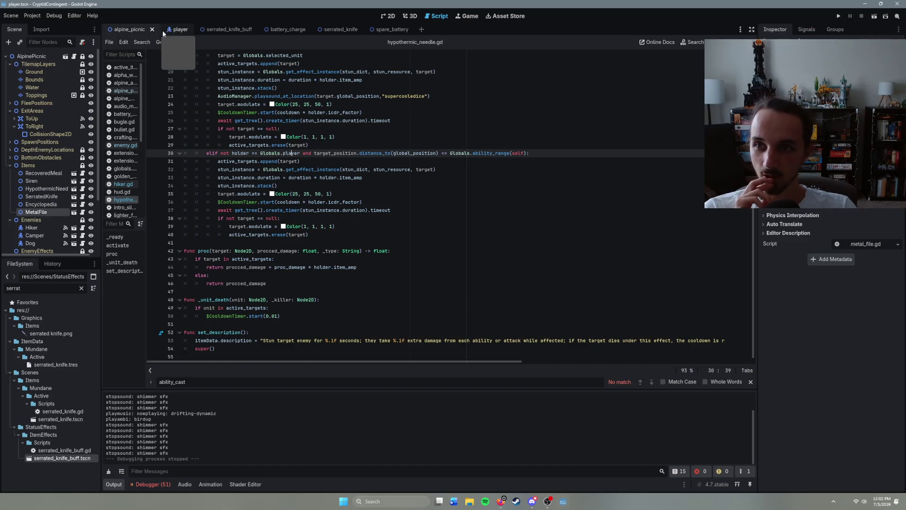
click(83, 203)
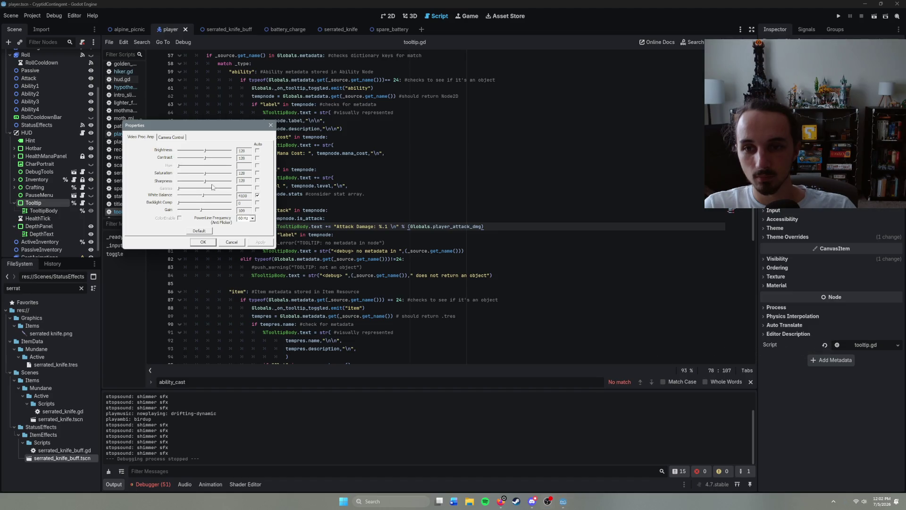
- Nudge the webcam gain down slightly, raise brightness, then Apply and OK
click(205, 210)
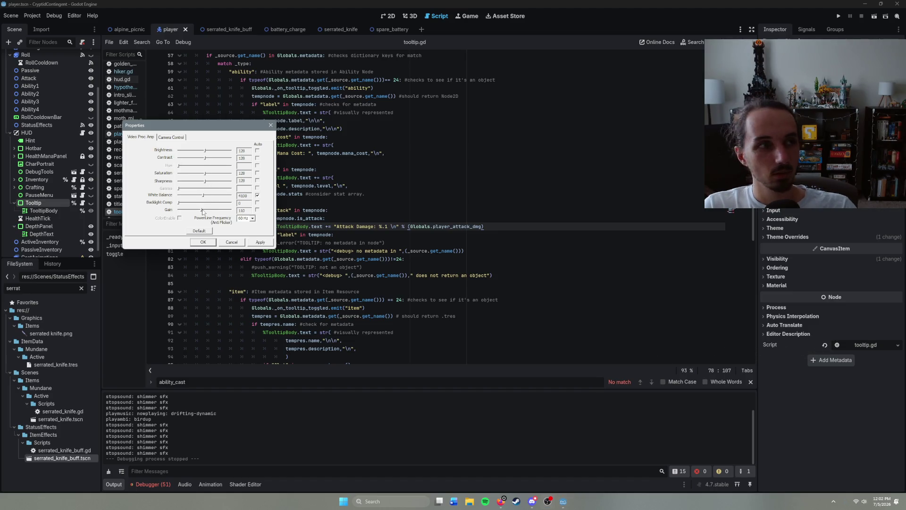
drag(205, 211, 196, 214)
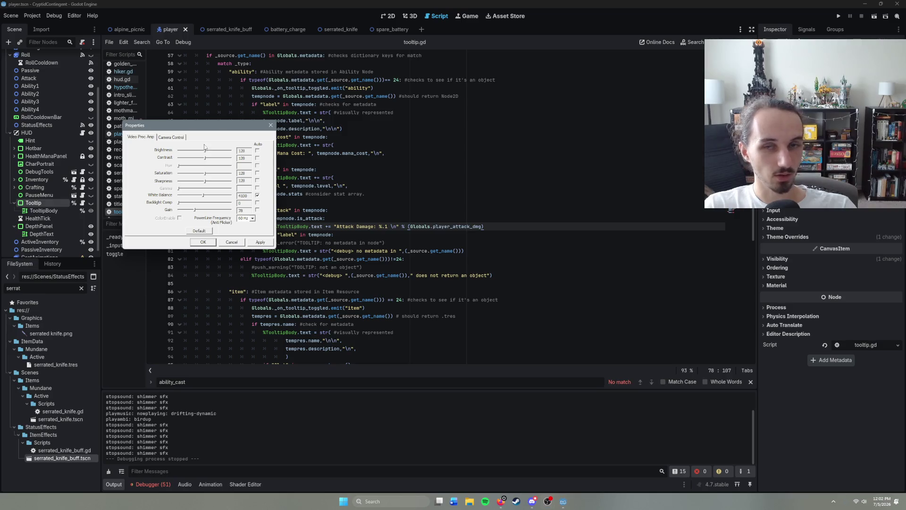
mouse_move(206, 153)
mouse_down()
mouse_move(217, 153)
mouse_move(207, 155)
mouse_up()
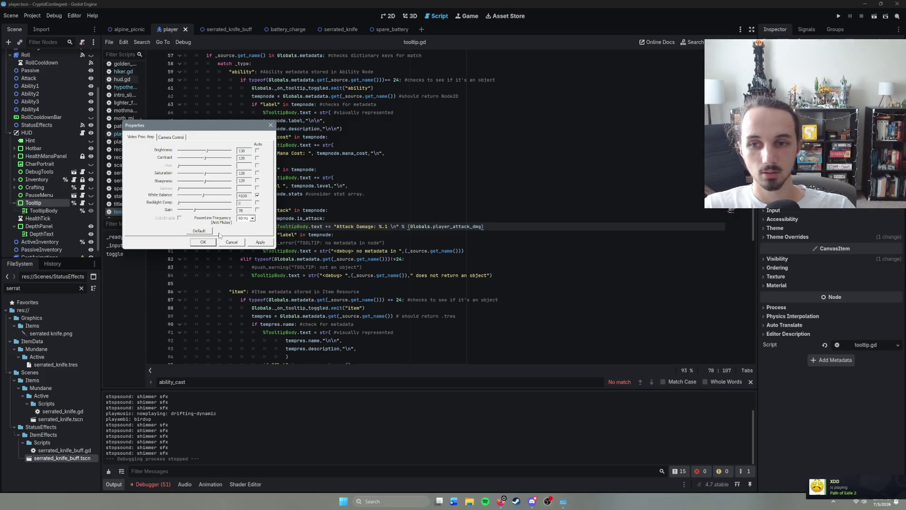
click(260, 242)
click(199, 243)
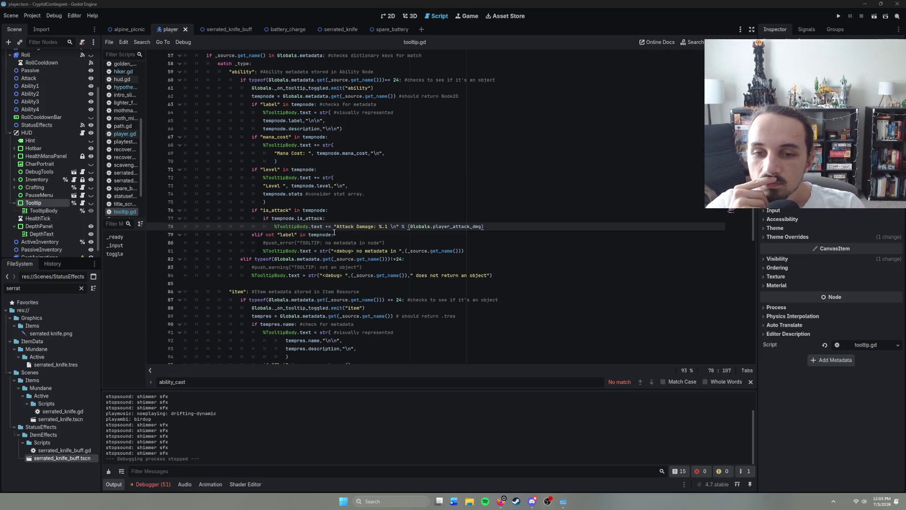
- Change the Attack Damage format on line 78 of tooltip.gd from '%.1' to '%.1f' and save
click(386, 227)
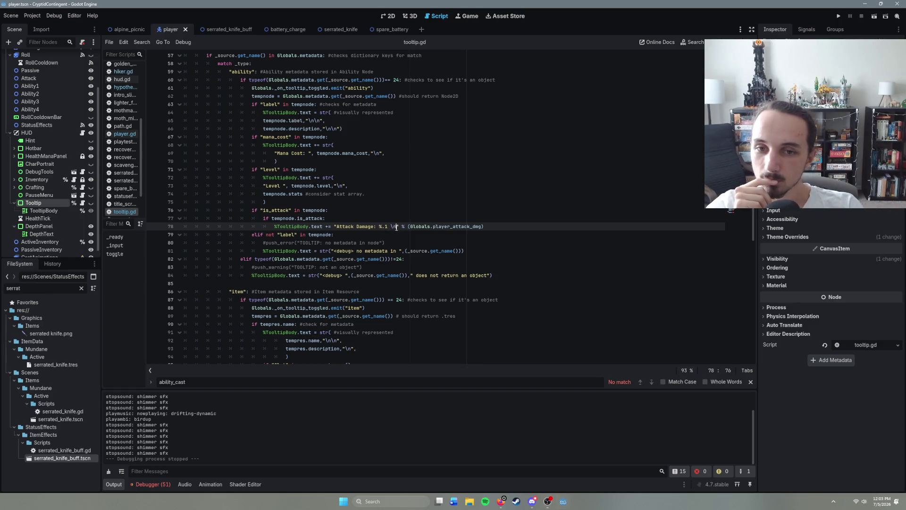
key(Delete)
key(Delete)
key(Delete)
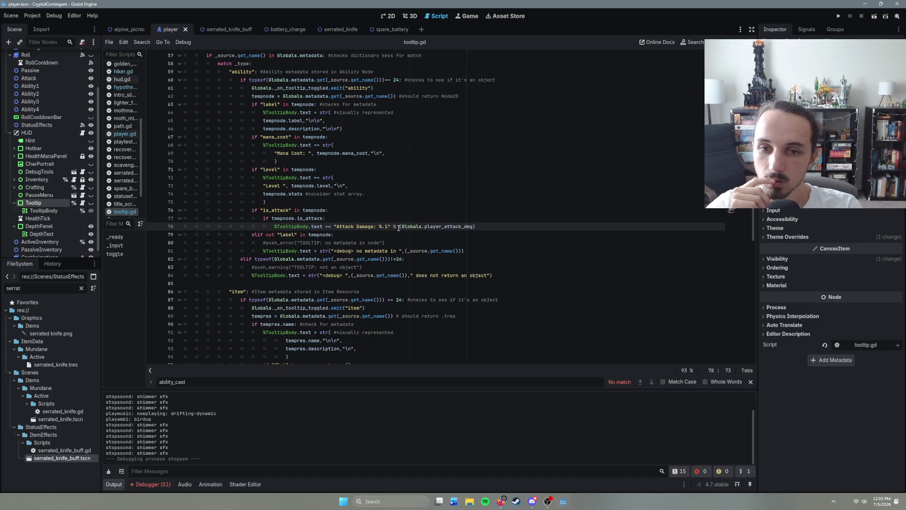
text(f )
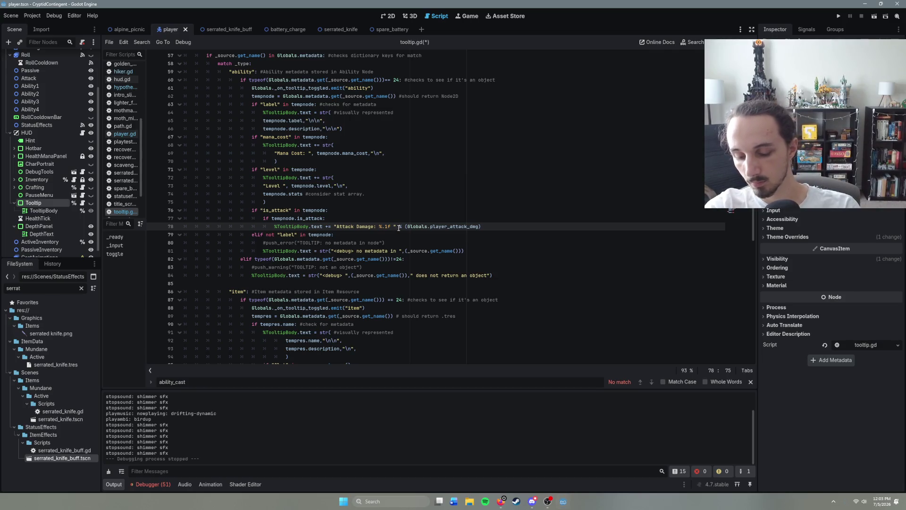
text(\)
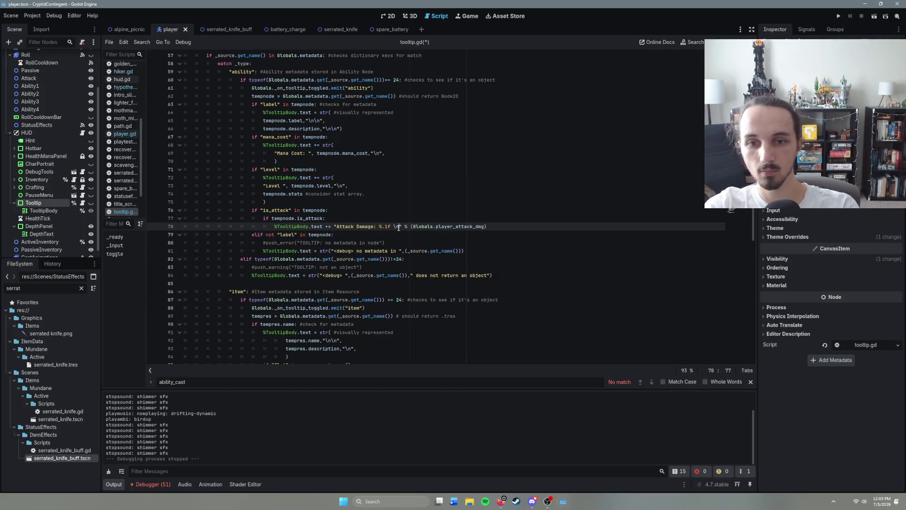
text(n)
key(ctrl+s)
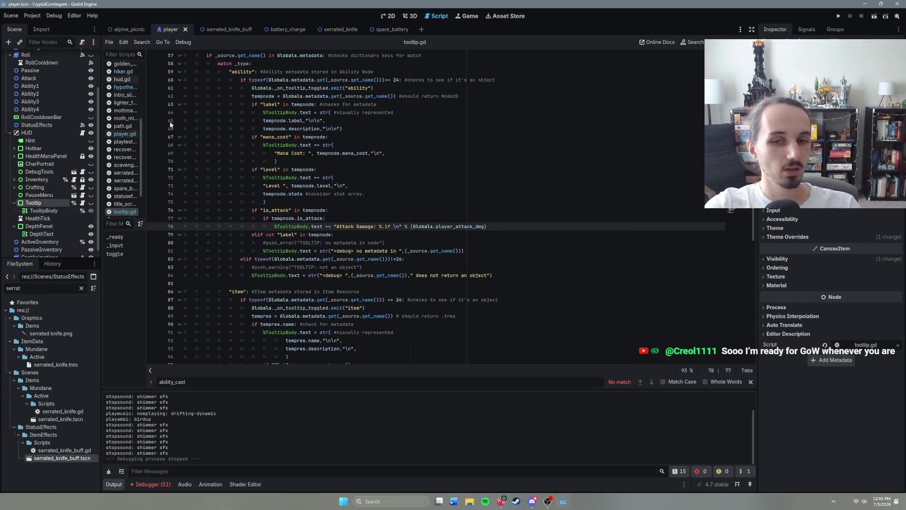
text(")
click(490, 227)
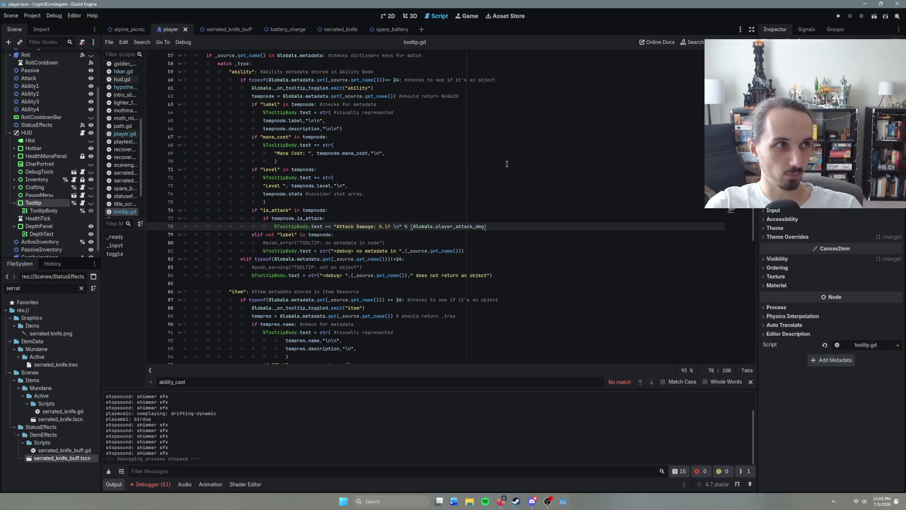
- Return to the alpine_picnic scene
mouse_move(224, 30)
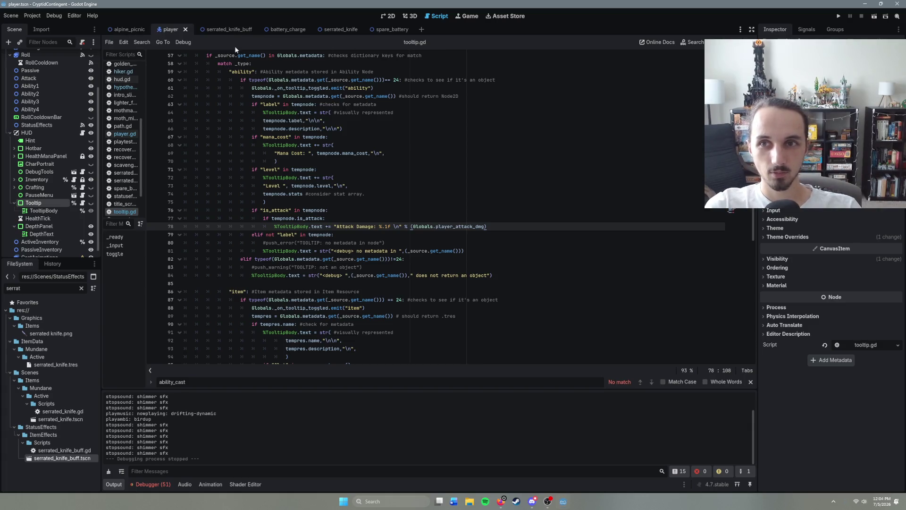
mouse_move(131, 32)
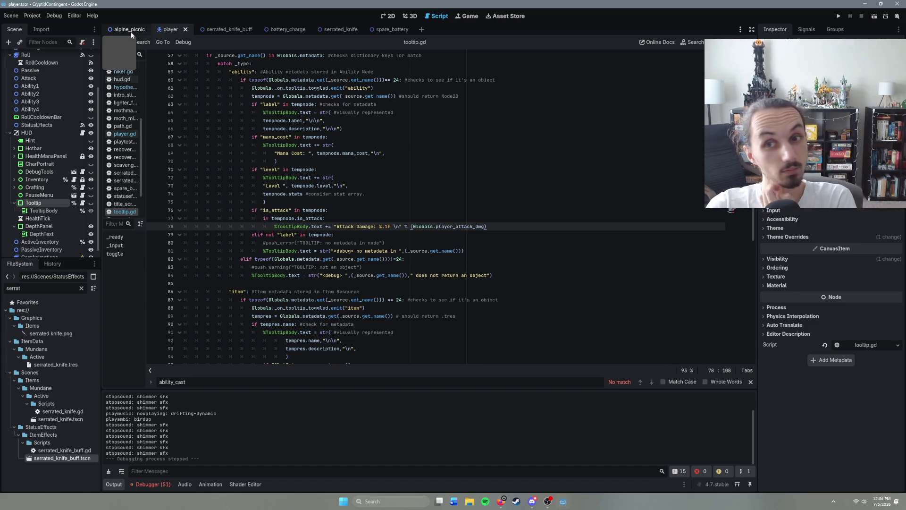
click(131, 32)
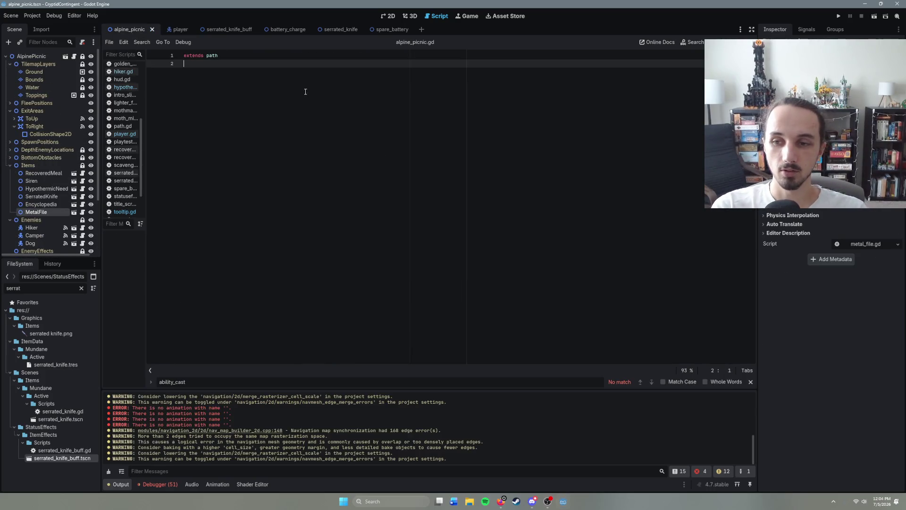
- Test-run the scene (F6), verify the Moth Minion slot tooltip shows 'Attack Damage: 64.7', then open the inventory with Tab
key(F6)
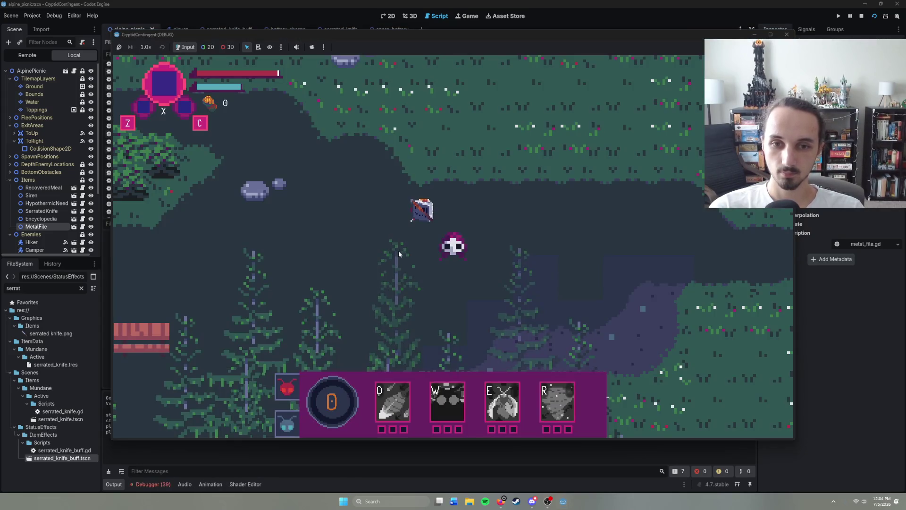
mouse_move(288, 386)
click(431, 214)
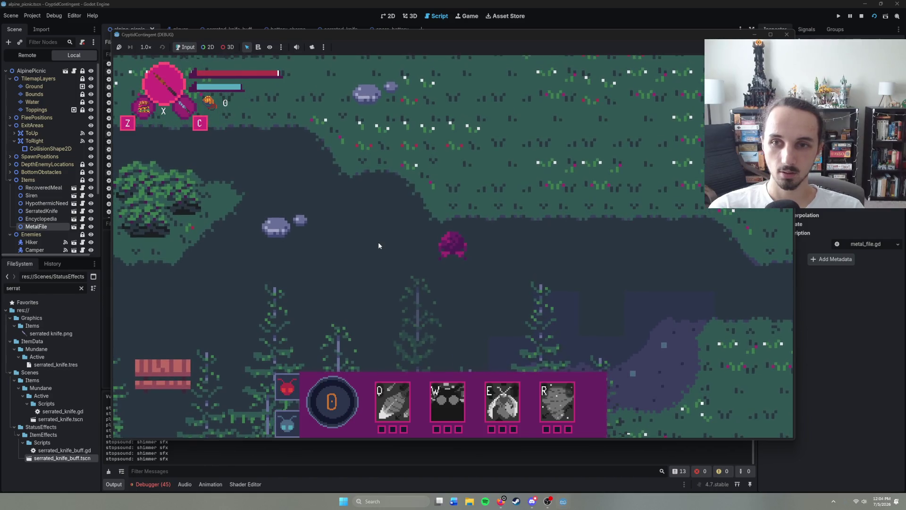
mouse_move(285, 387)
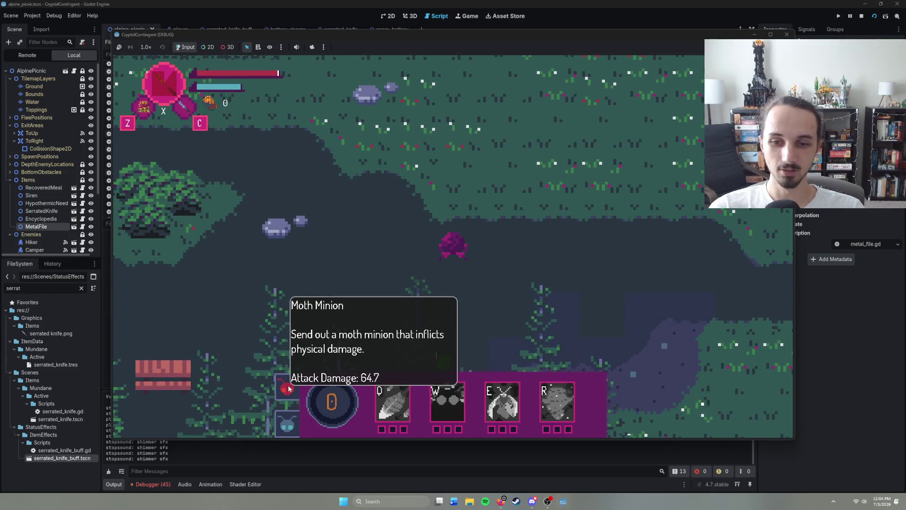
mouse_move(438, 362)
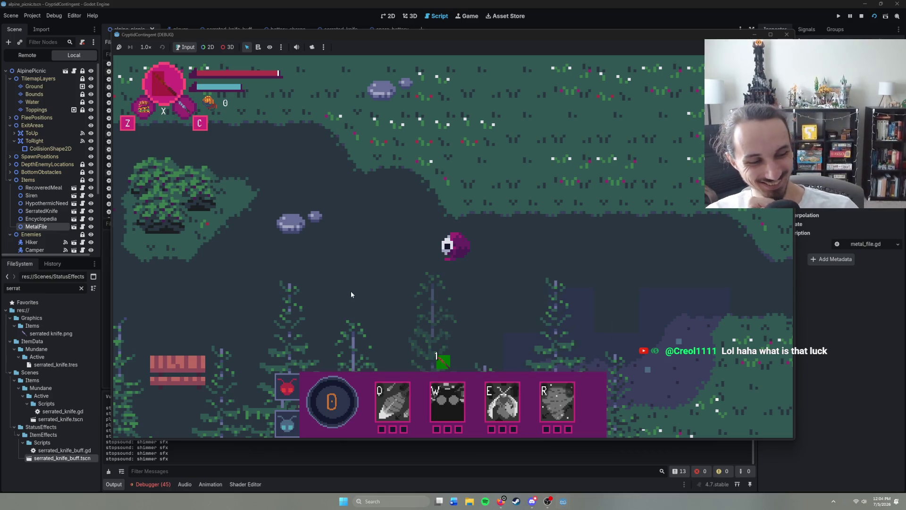
key(Tab)
mouse_move(139, 150)
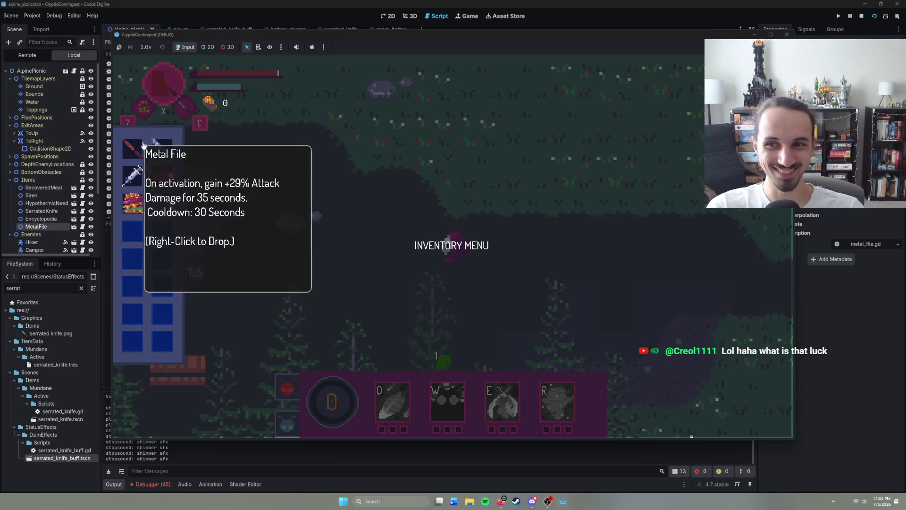